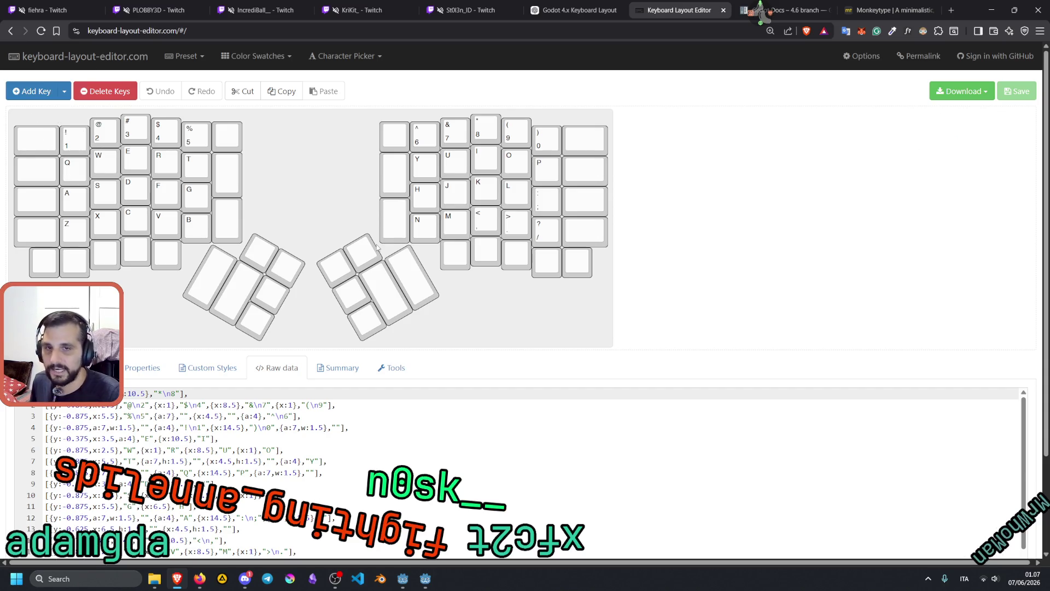
# Step: Load the Kinesis Advantage, then ErgoDox, then Atreus preset layouts in turn
pyautogui.click(193, 59)
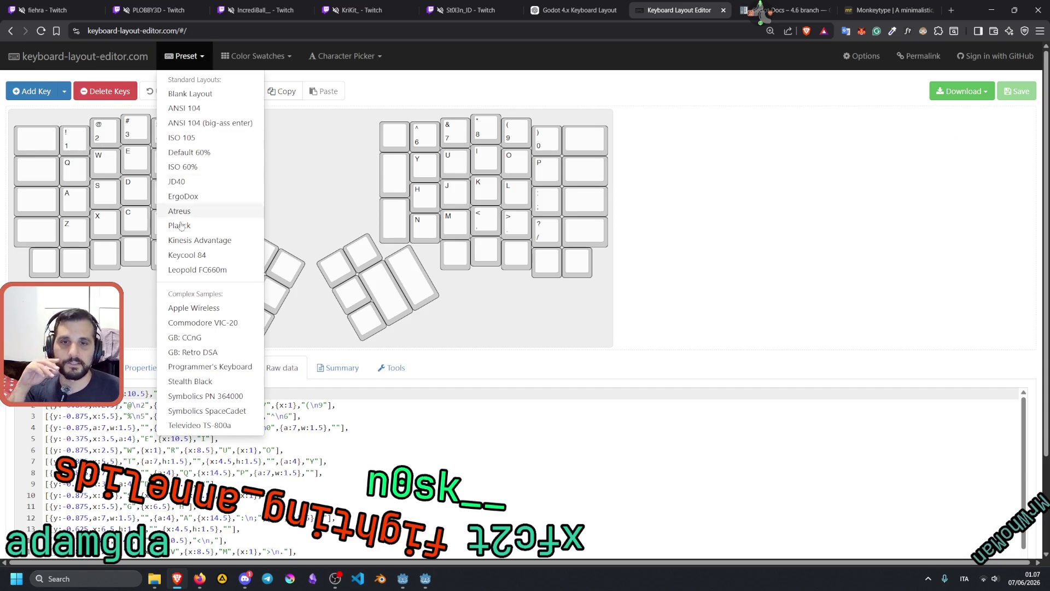
pyautogui.click(189, 240)
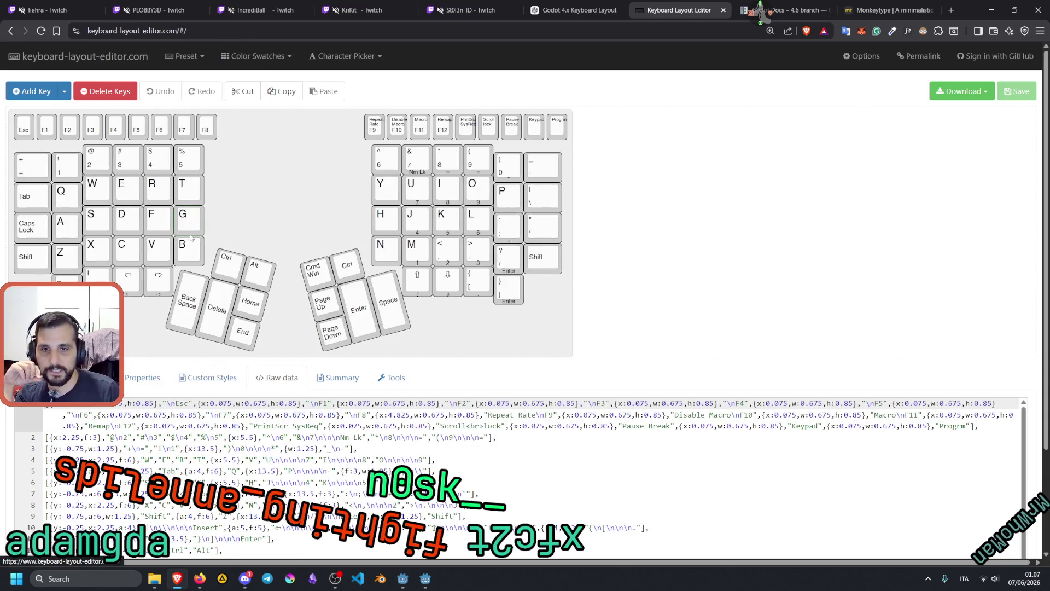
pyautogui.click(193, 59)
pyautogui.click(185, 196)
pyautogui.click(192, 56)
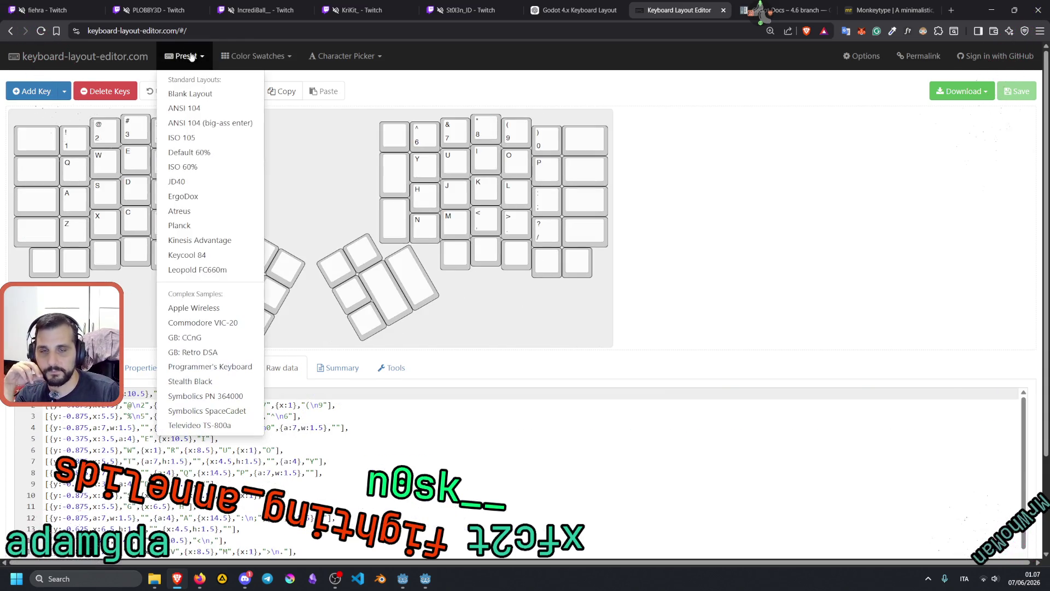
pyautogui.click(200, 211)
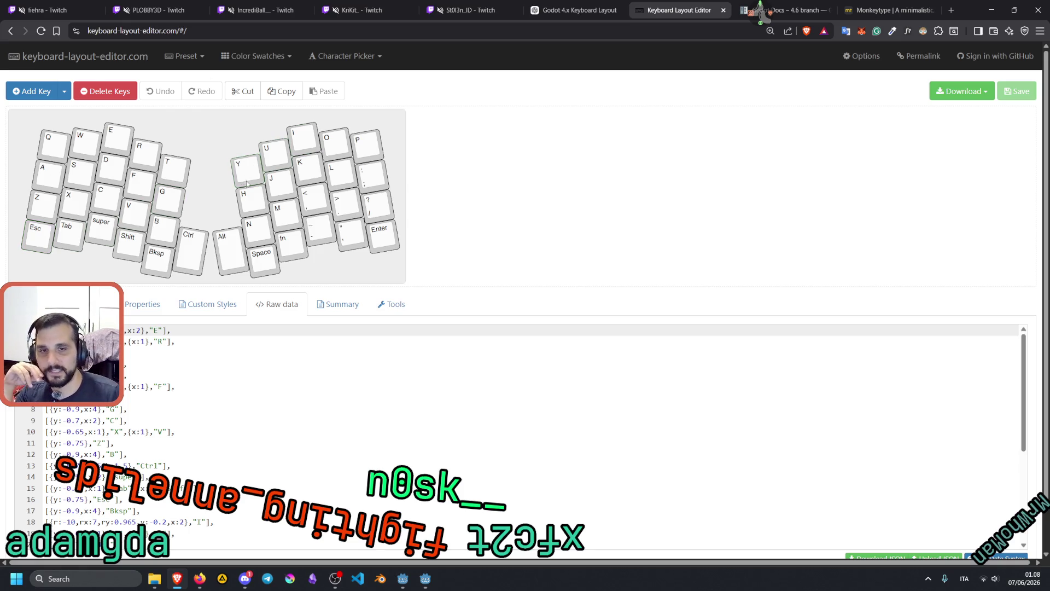
# Step: Review the Monkeytype result of 43 wpm at 94% accuracy, glancing briefly at the Godot Docs
pyautogui.click(889, 10)
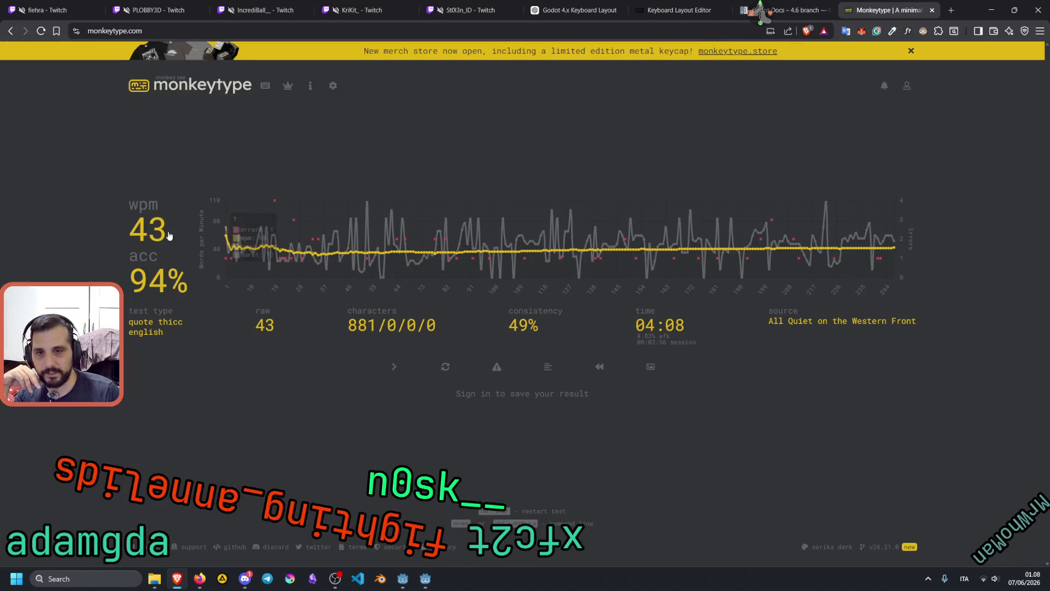
pyautogui.moveTo(171, 239)
pyautogui.moveTo(136, 263)
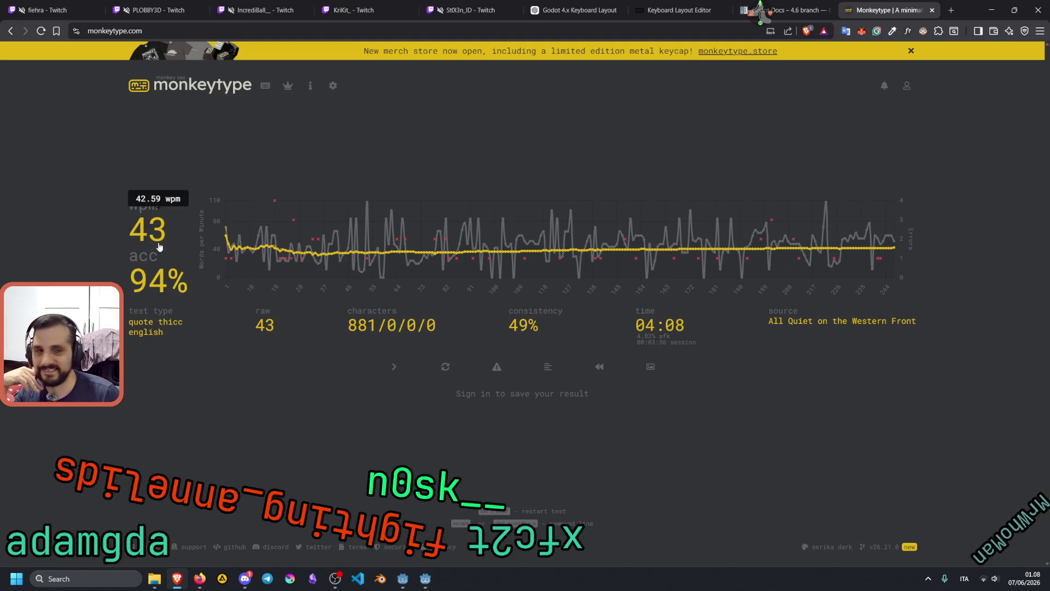
pyautogui.click(774, 5)
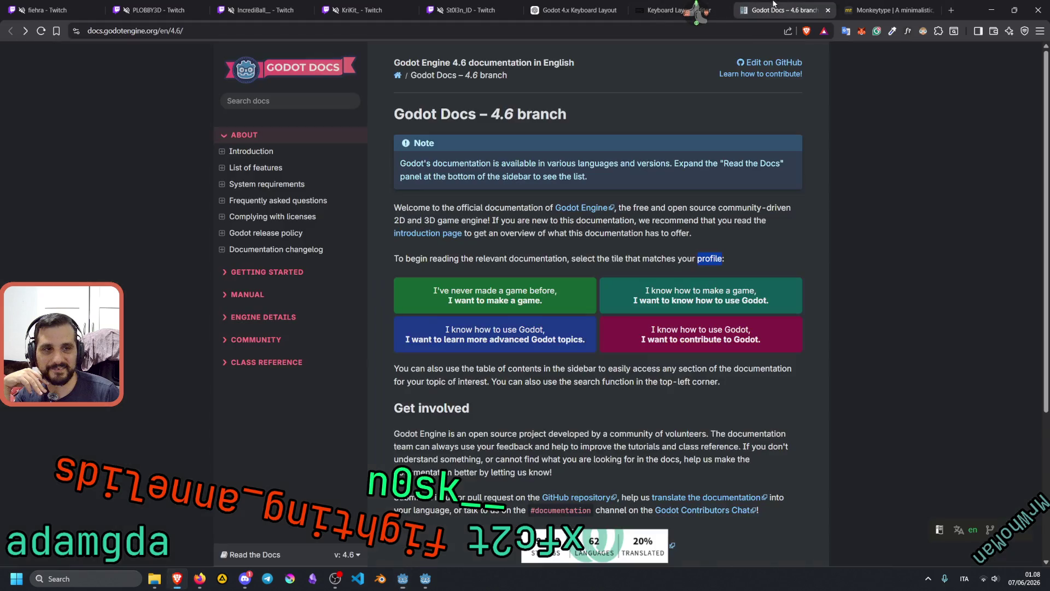
pyautogui.click(891, 5)
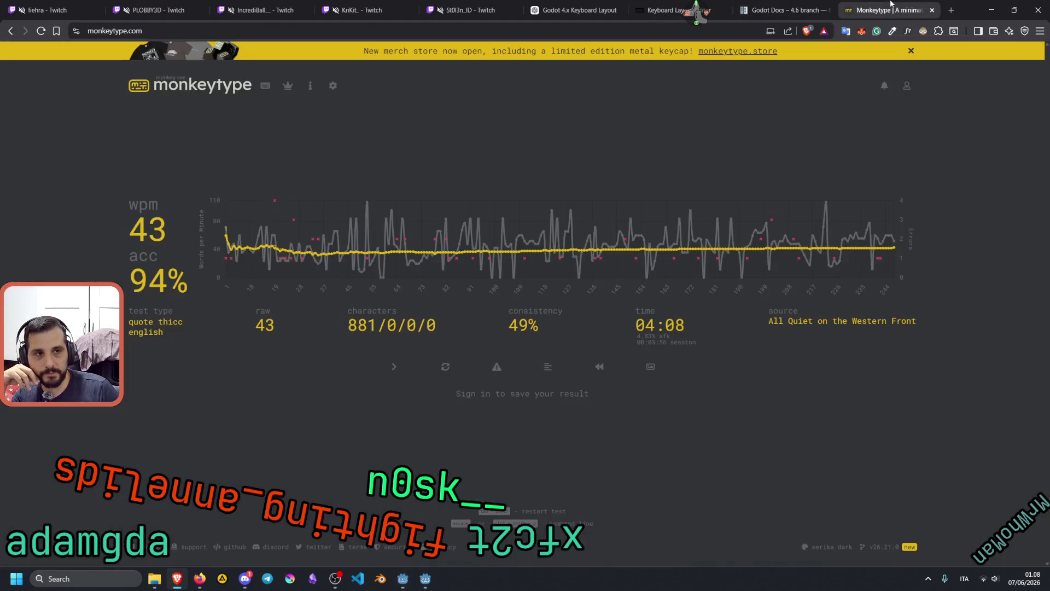
# Step: Bring the running keyboard layout renderer window forward from the Godot taskbar preview
pyautogui.moveTo(432, 583)
pyautogui.moveTo(322, 547)
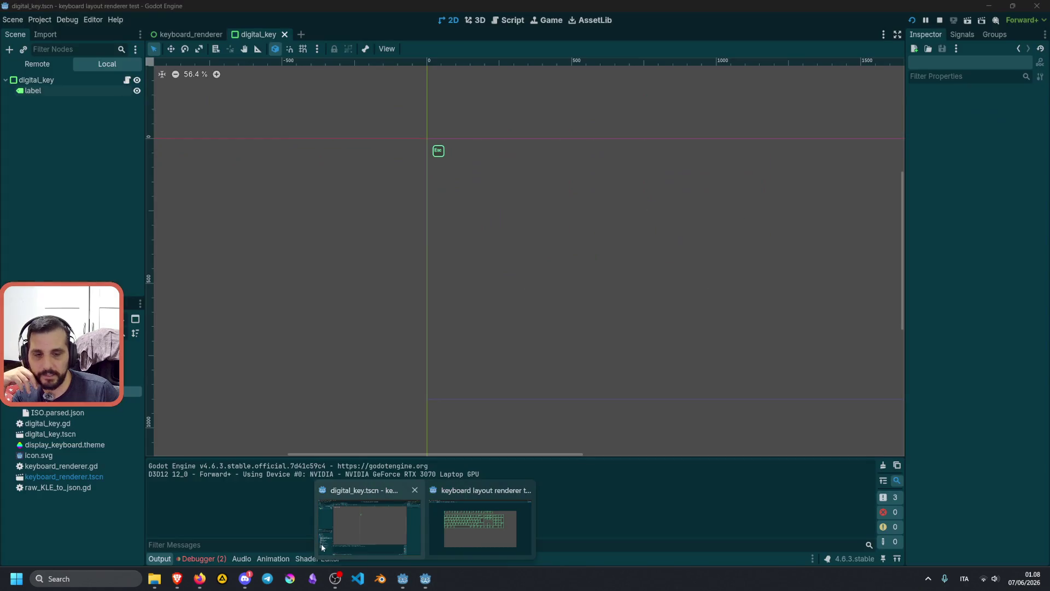
pyautogui.click(464, 528)
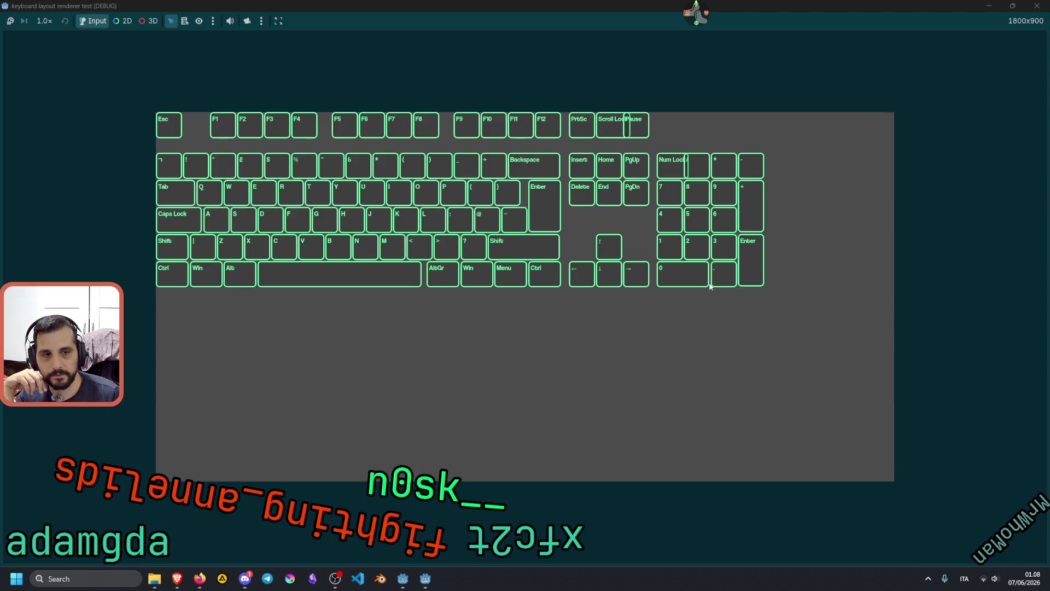
# Step: Press the number keys 1 to 4 and check their highlights on the rendered keyboard
pyautogui.press('3')
pyautogui.press('2')
pyautogui.press('1')
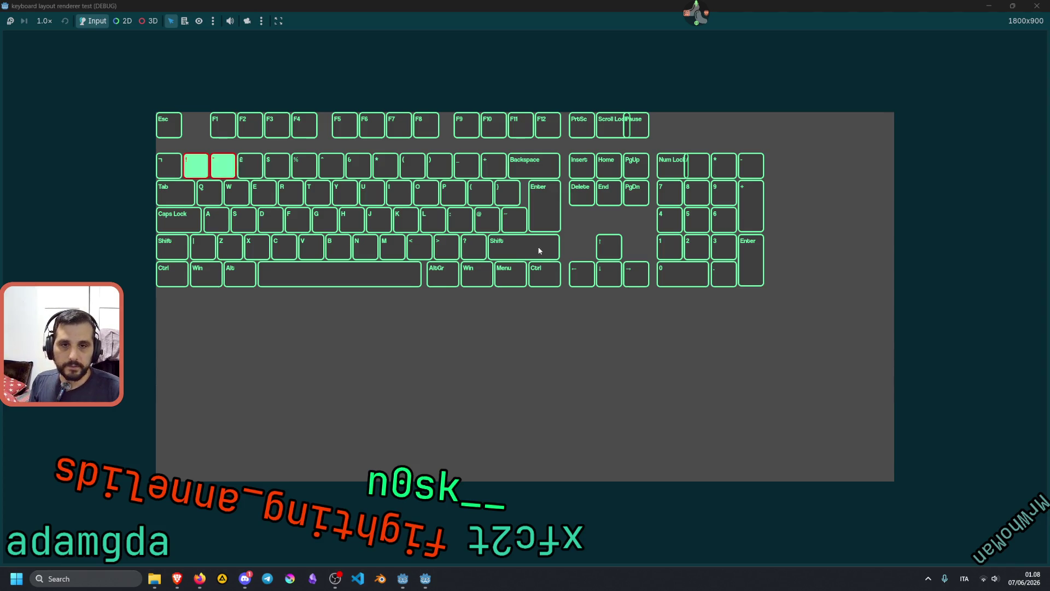
pyautogui.press('4')
pyautogui.press('3')
pyautogui.press('2')
pyautogui.press('1')
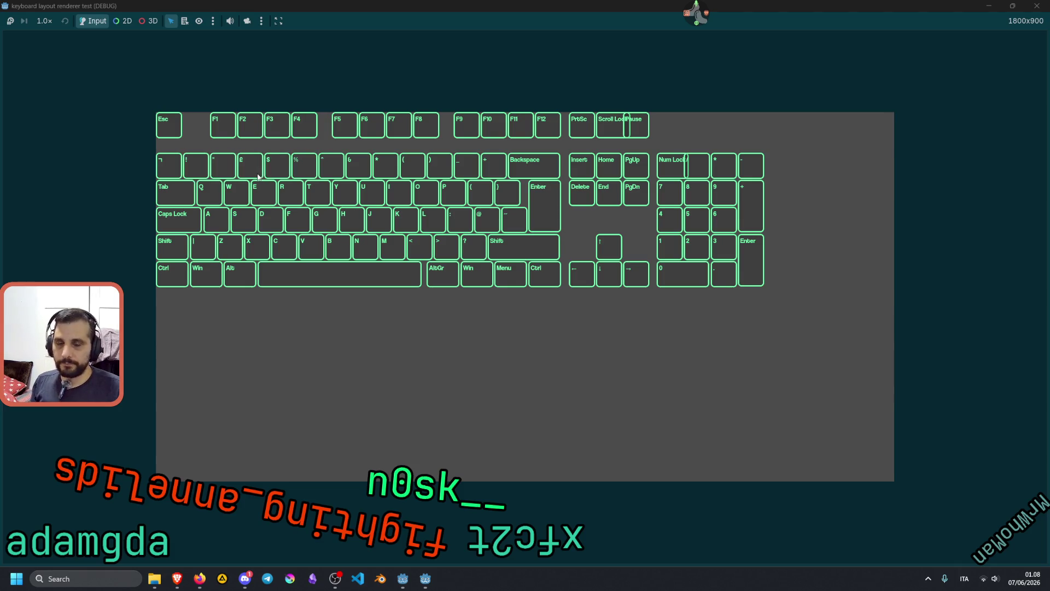
pyautogui.press('3')
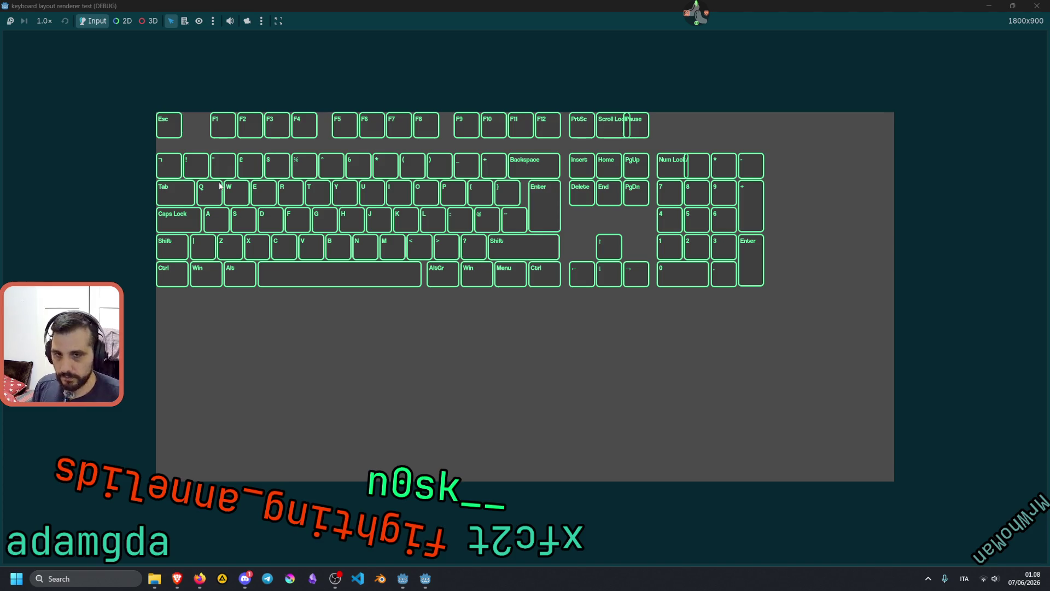
# Step: Press A, E, T, Z, R, Q and W and confirm the matching rendered keys light up
pyautogui.press('a')
pyautogui.press('e')
pyautogui.press('t')
pyautogui.press('z')
pyautogui.press('e')
pyautogui.press('t')
pyautogui.press('a')
pyautogui.press('e')
pyautogui.press('r')
pyautogui.press('t')
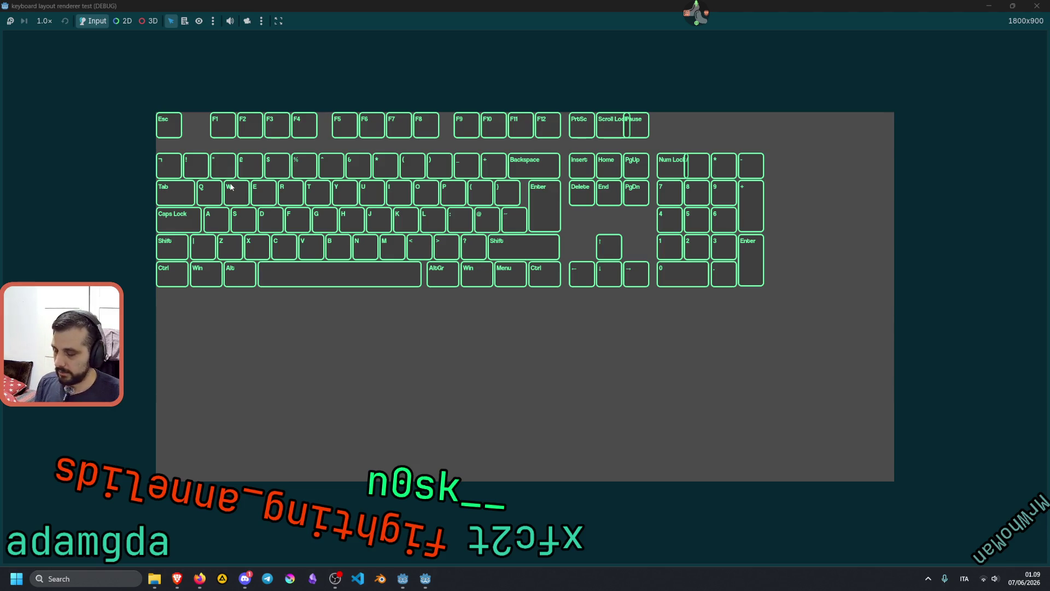
pyautogui.press('q')
pyautogui.press('q')
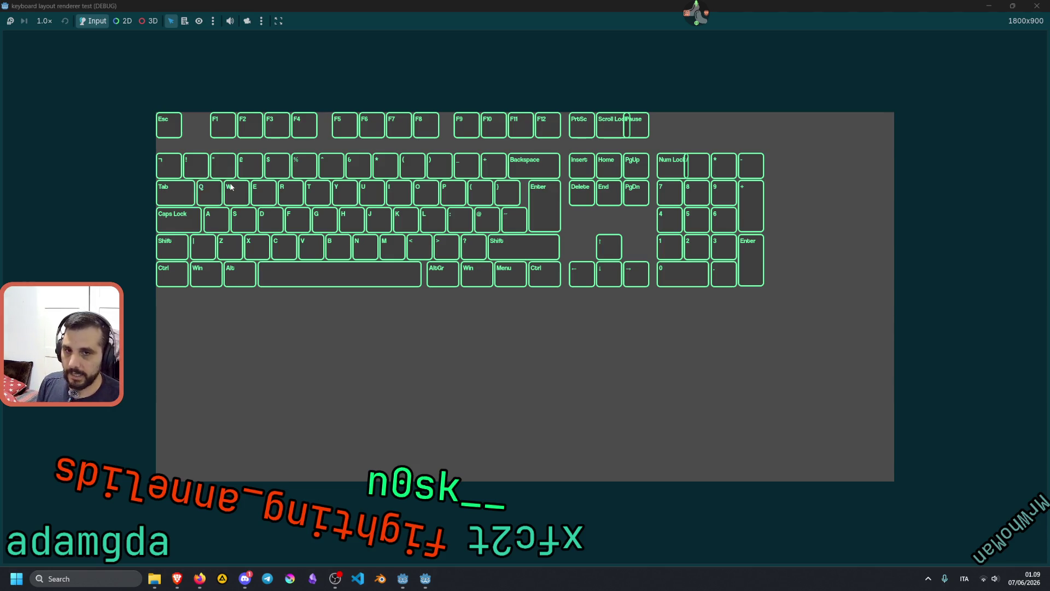
pyautogui.press('w')
pyautogui.press('w')
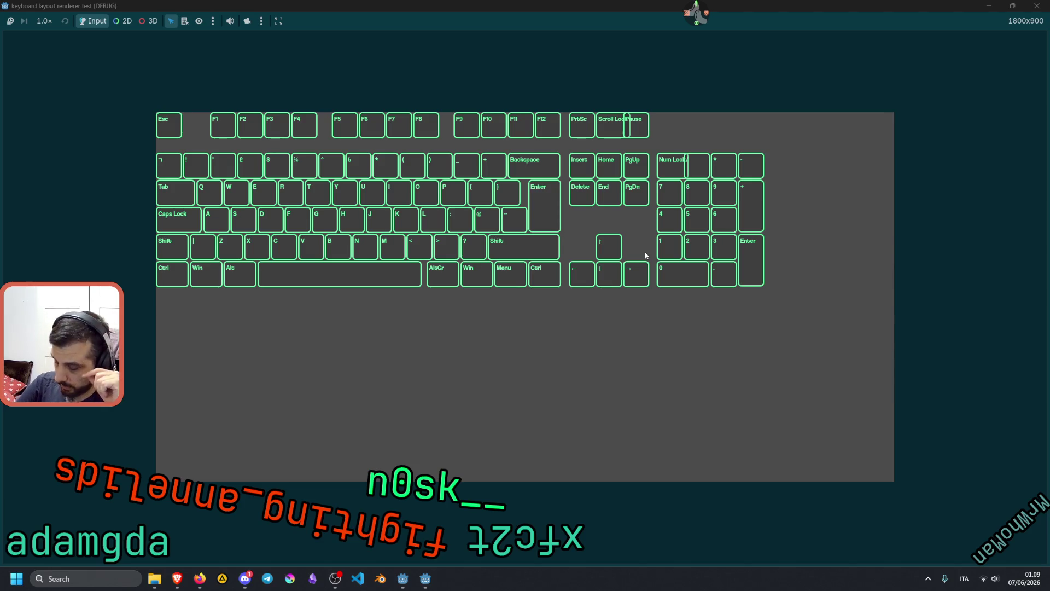
# Step: Test the comma, period, slash, apostrophe and number-sign keys light up on the rendered keyboard
pyautogui.press(',')
pyautogui.press('.')
pyautogui.press('.')
pyautogui.press(',')
pyautogui.press(',')
pyautogui.press(',')
pyautogui.press('.')
pyautogui.press(',')
pyautogui.press('/')
pyautogui.press('/')
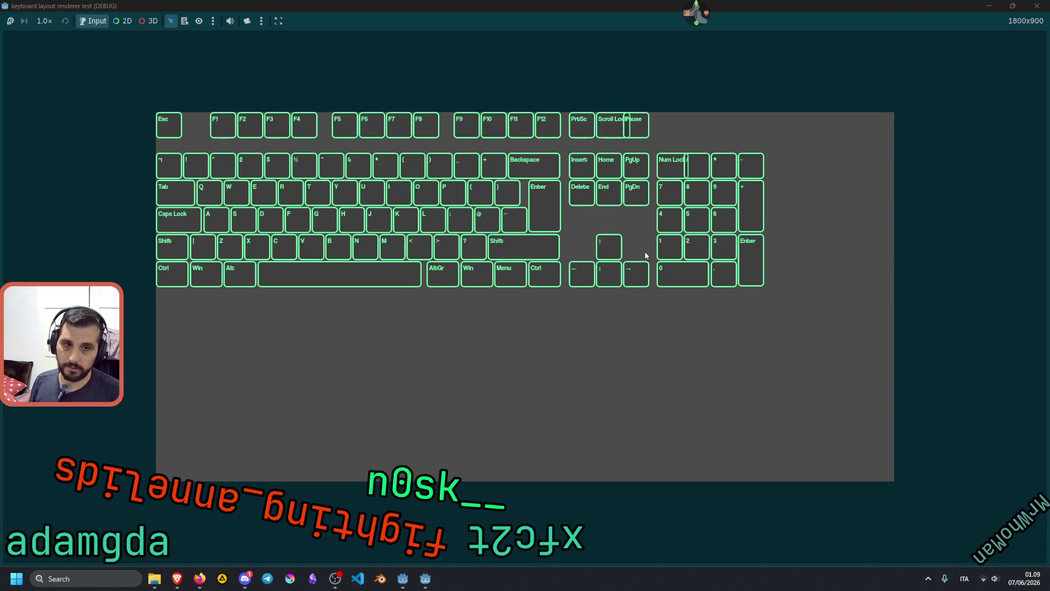
pyautogui.press("'")
pyautogui.press('#')
pyautogui.press("'")
pyautogui.press('#')
pyautogui.press('#')
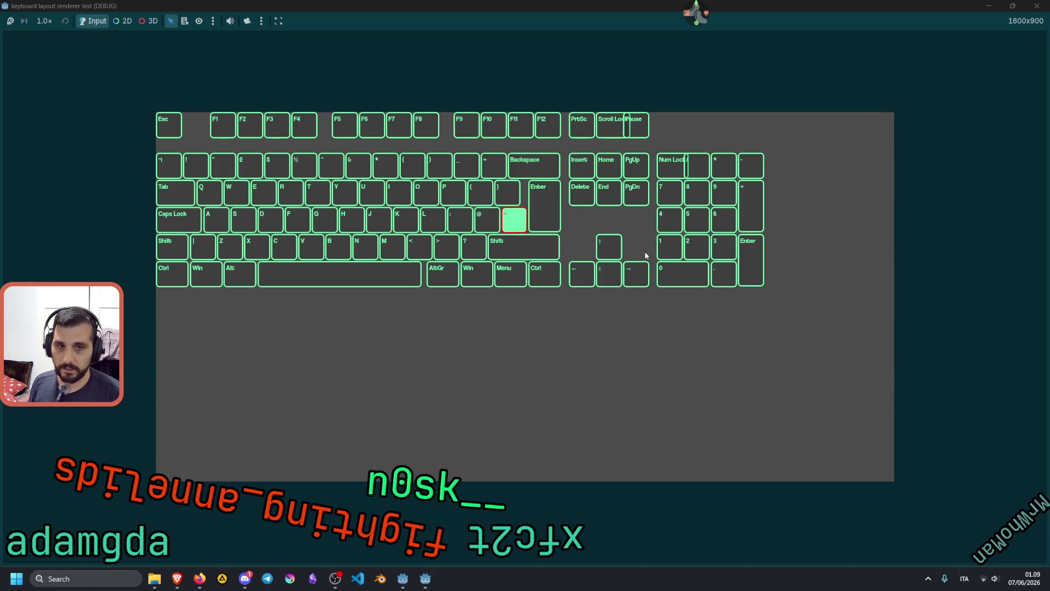
# Step: Test the bracket, minus, equal and slash keys' highlights on the rendered keyboard
pyautogui.press('[')
pyautogui.press(']')
pyautogui.press('-')
pyautogui.press('=')
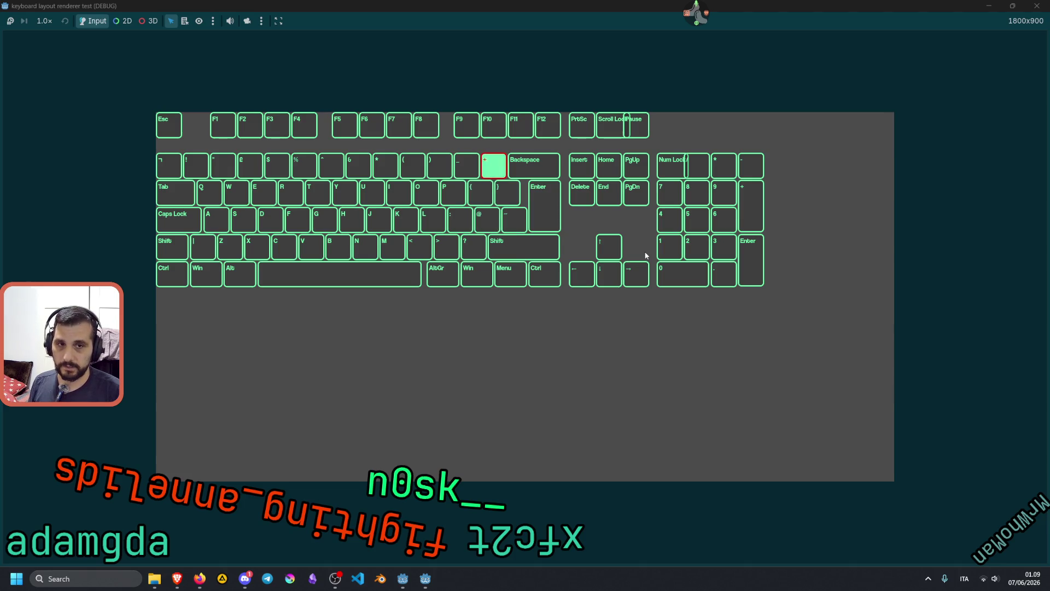
pyautogui.press(']')
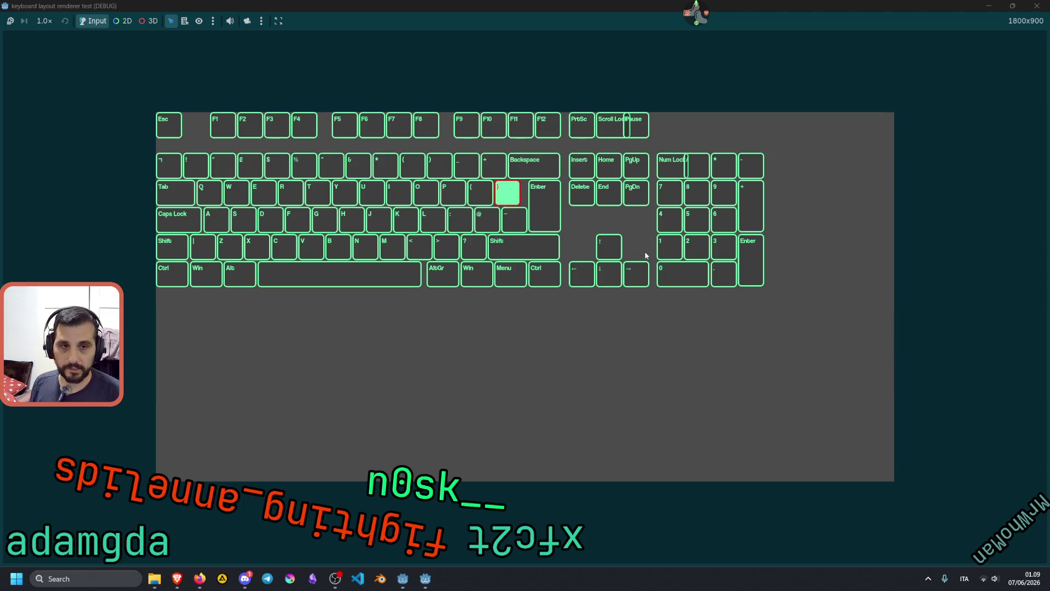
pyautogui.press('/')
pyautogui.press(']')
pyautogui.press(']')
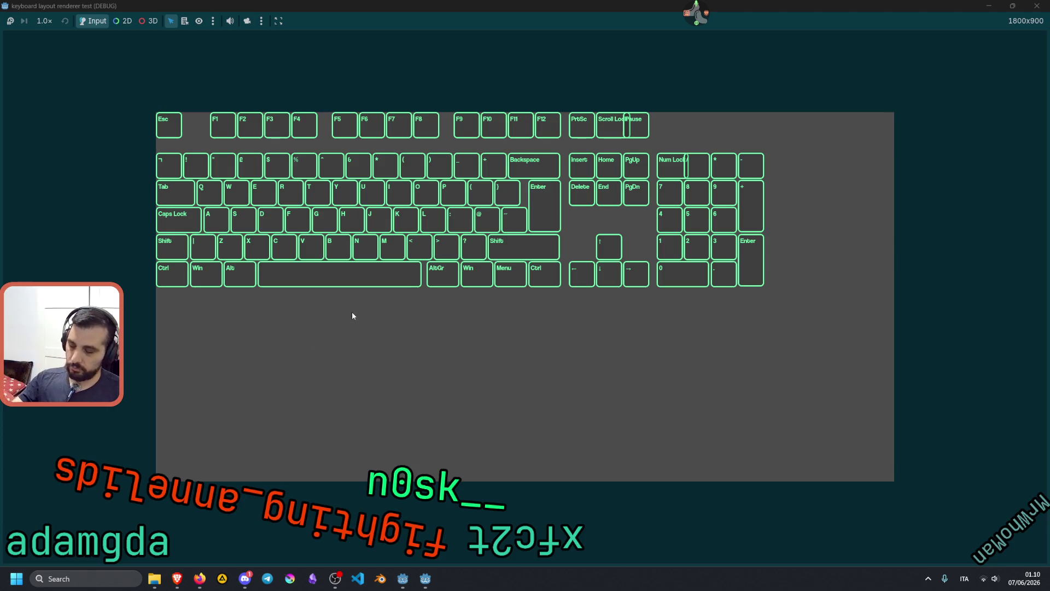
pyautogui.press(']')
pyautogui.press('/')
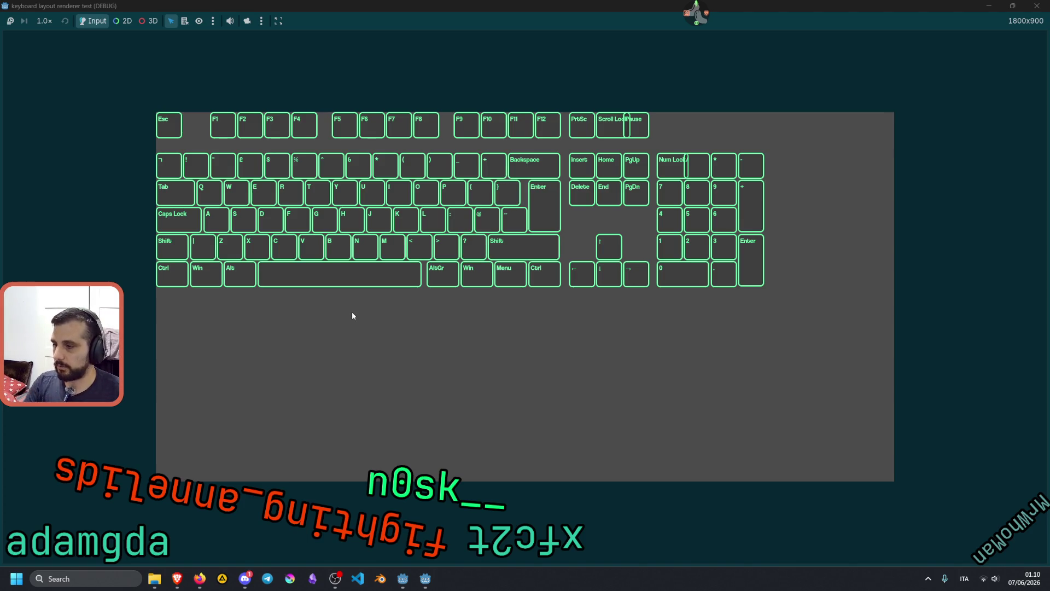
# Step: Check whether Alt and AltGr light up, then return to the Monkeytype results in the browser
pyautogui.press('alt')
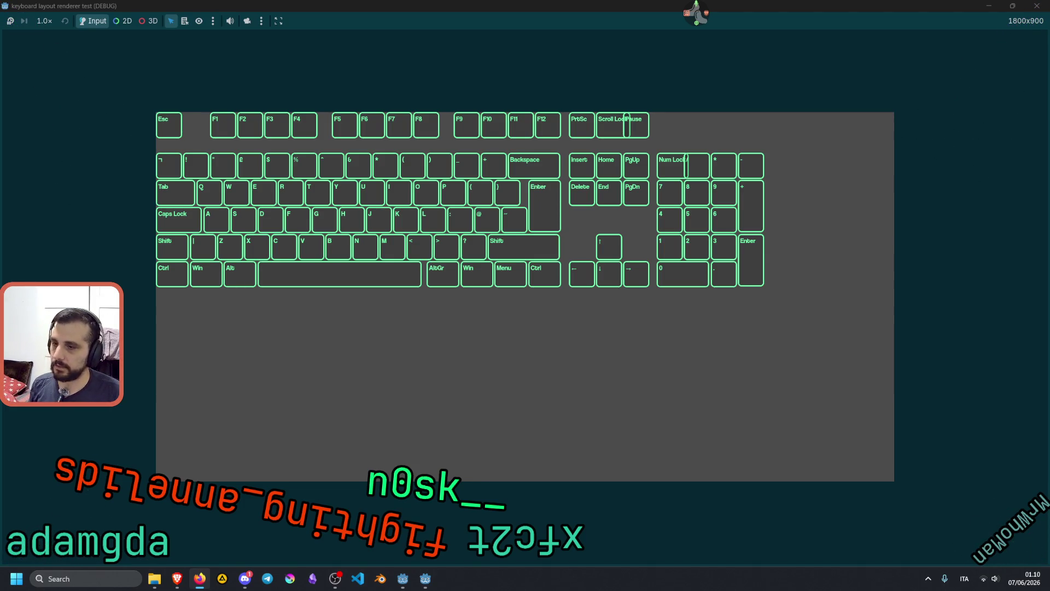
pyautogui.moveTo(154, 578)
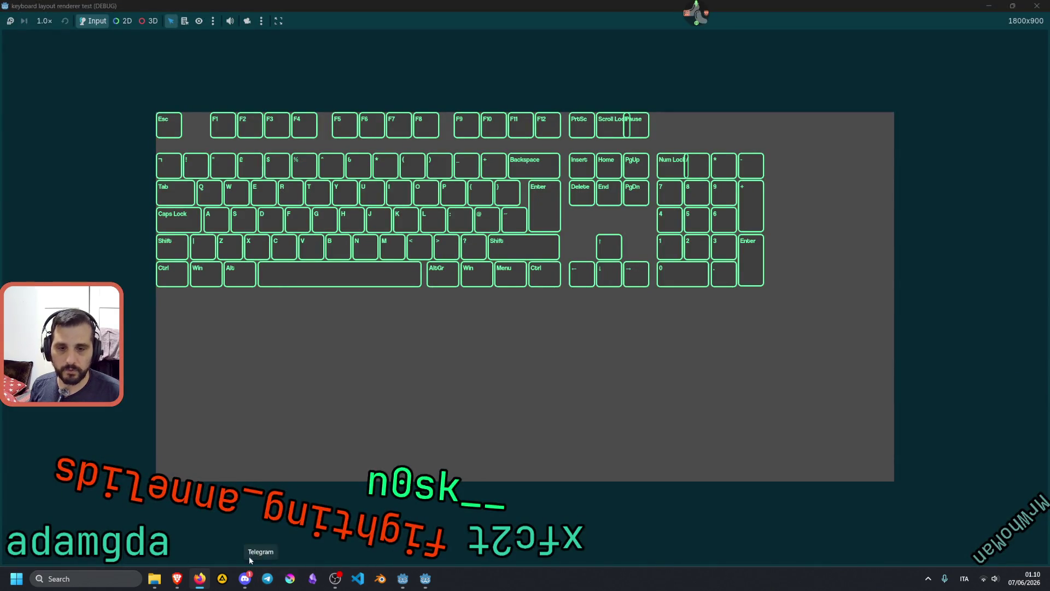
pyautogui.click(189, 529)
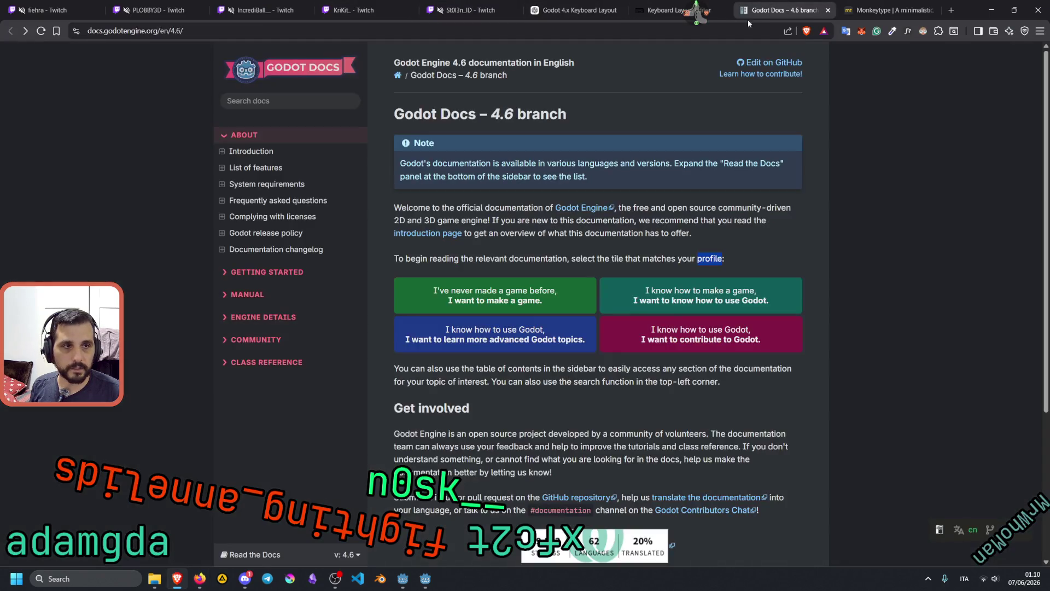
# Step: Leave the Monkeytype results for the Reddit post showing a stenography board
pyautogui.click(777, 10)
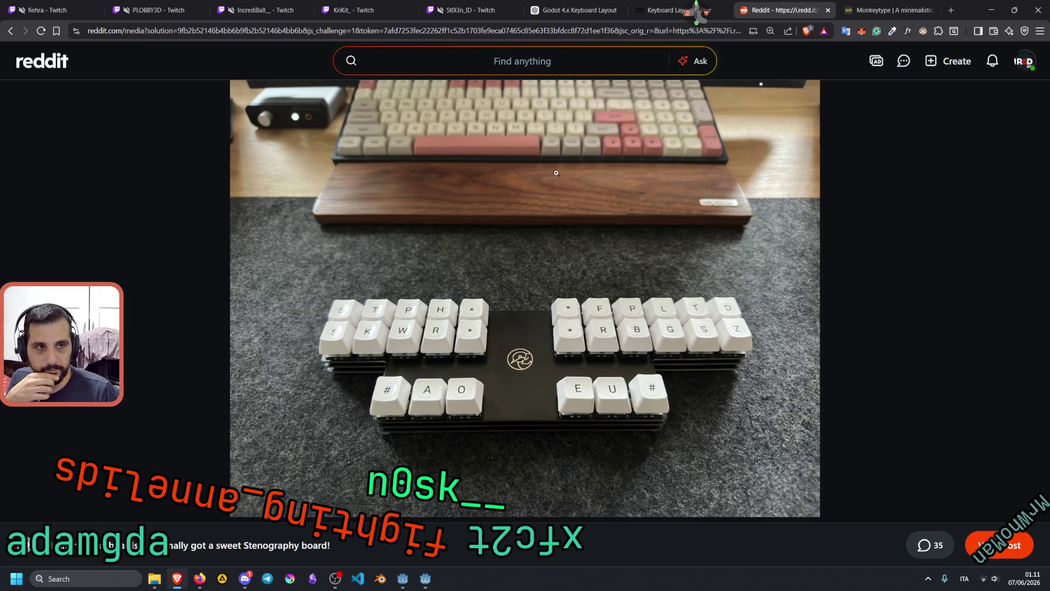
# Step: Switch from the Reddit post back to the Keyboard Layout Editor showing Atreus
pyautogui.hotkey('alt', 'Tab')
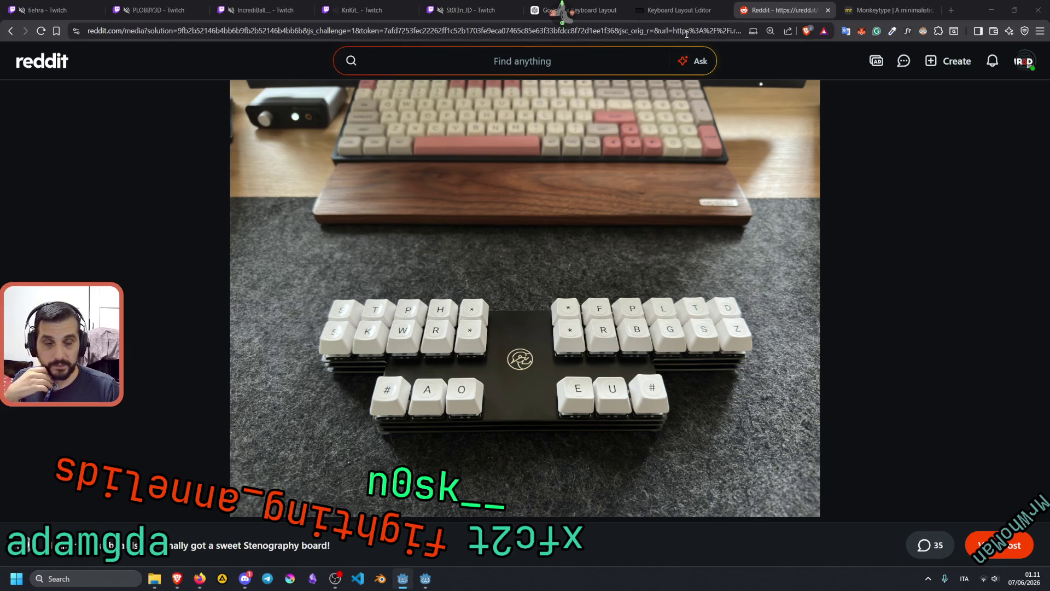
pyautogui.click(677, 6)
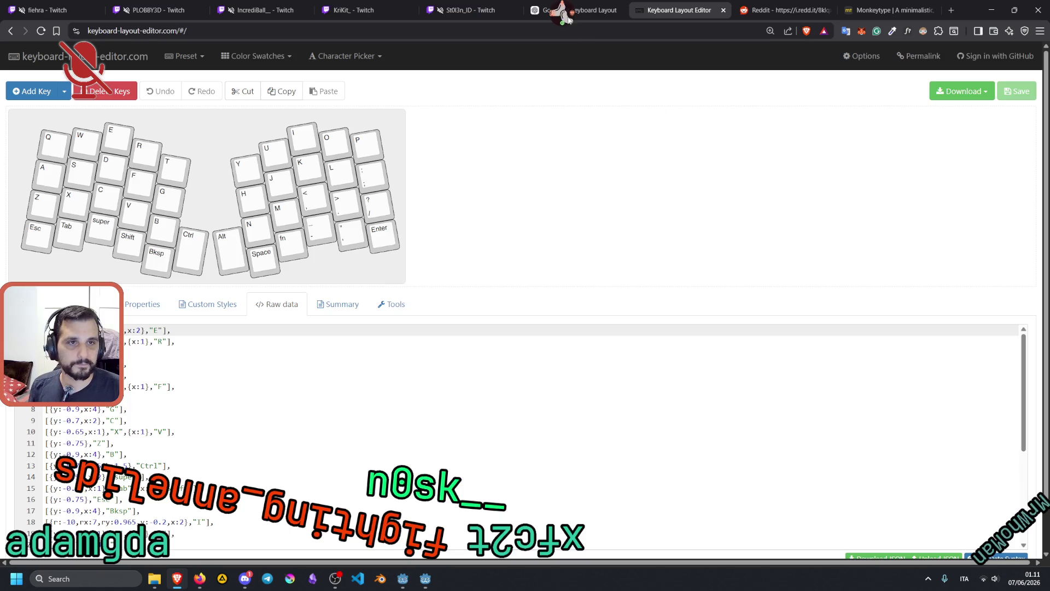
# Step: Bring up the Keyboard Layout Editor and open its list of preset layouts
pyautogui.middleClick(562, 13)
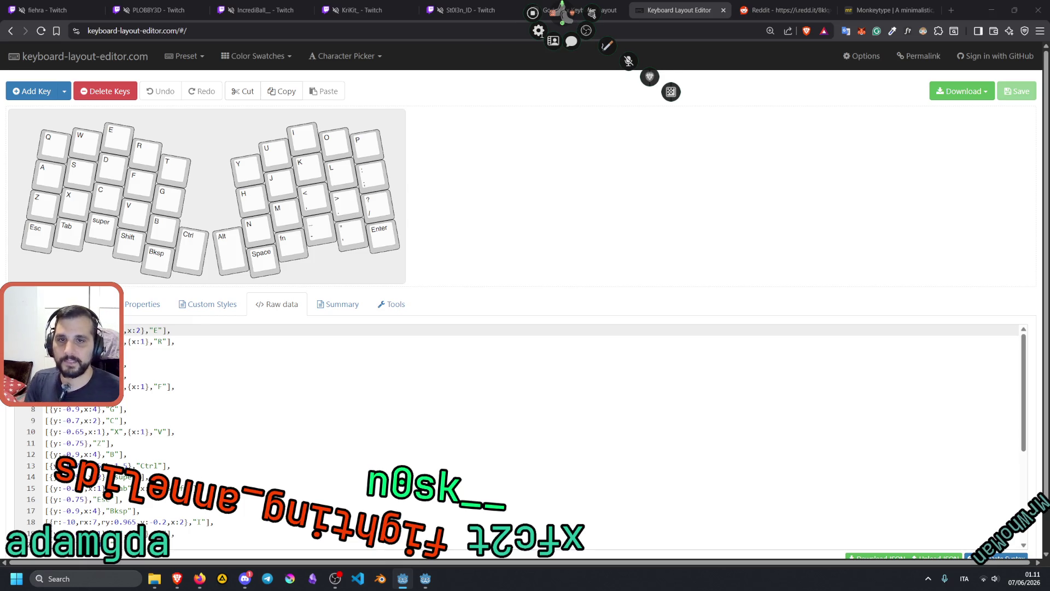
pyautogui.click(210, 31)
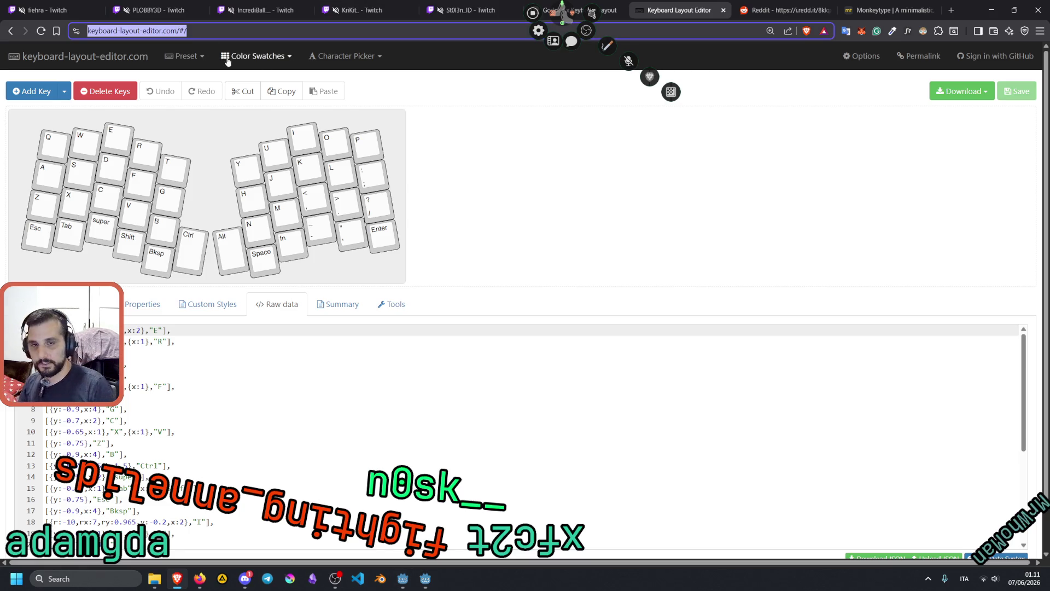
pyautogui.click(198, 65)
# Step: Load Keycool 84, then a compact layout with Insert and Delete, then ErgoDox
pyautogui.click(198, 65)
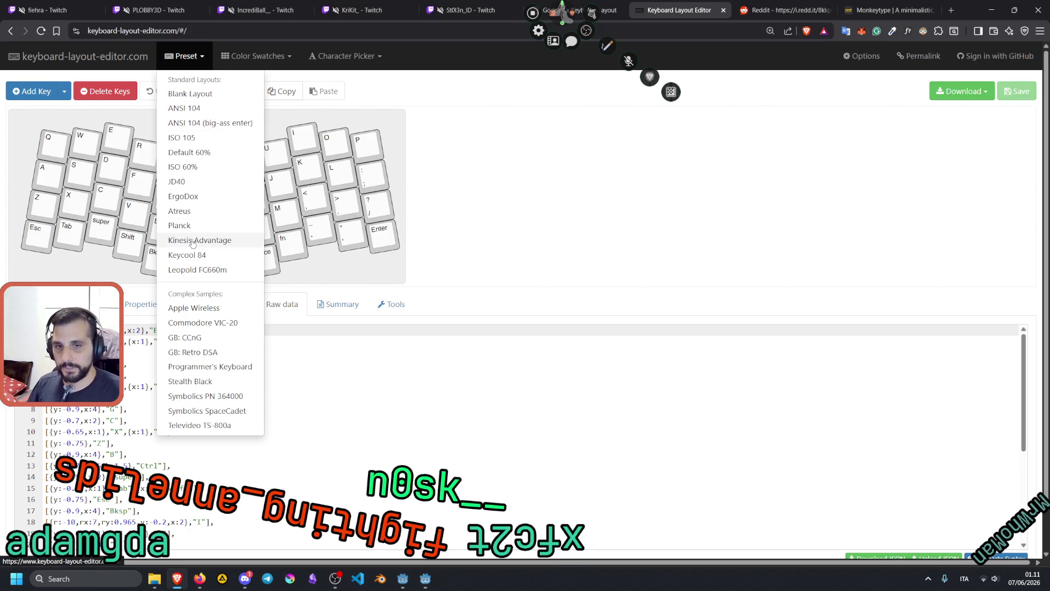
pyautogui.click(202, 241)
pyautogui.click(186, 56)
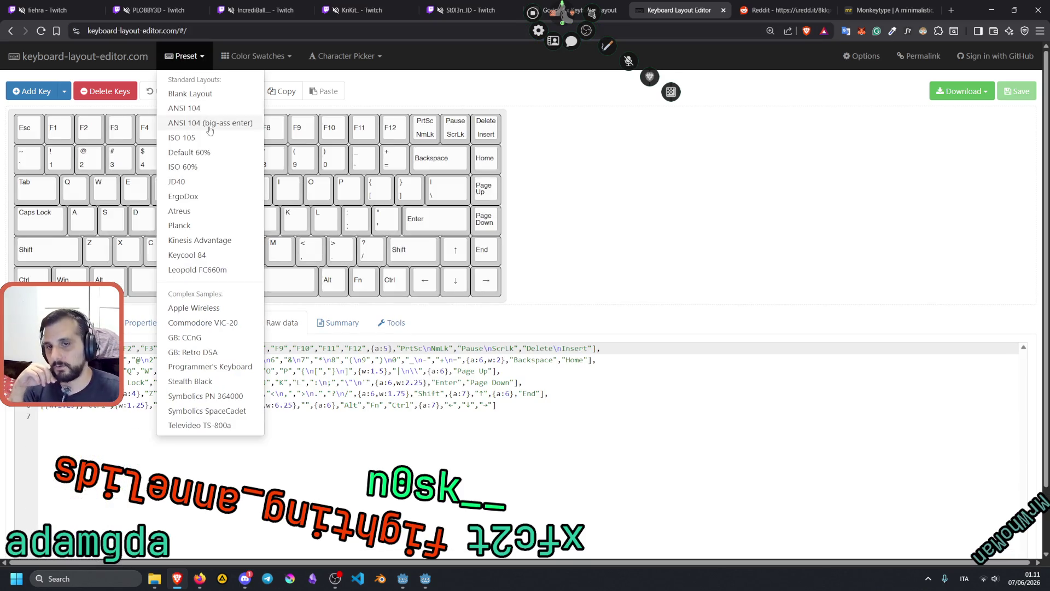
pyautogui.click(193, 271)
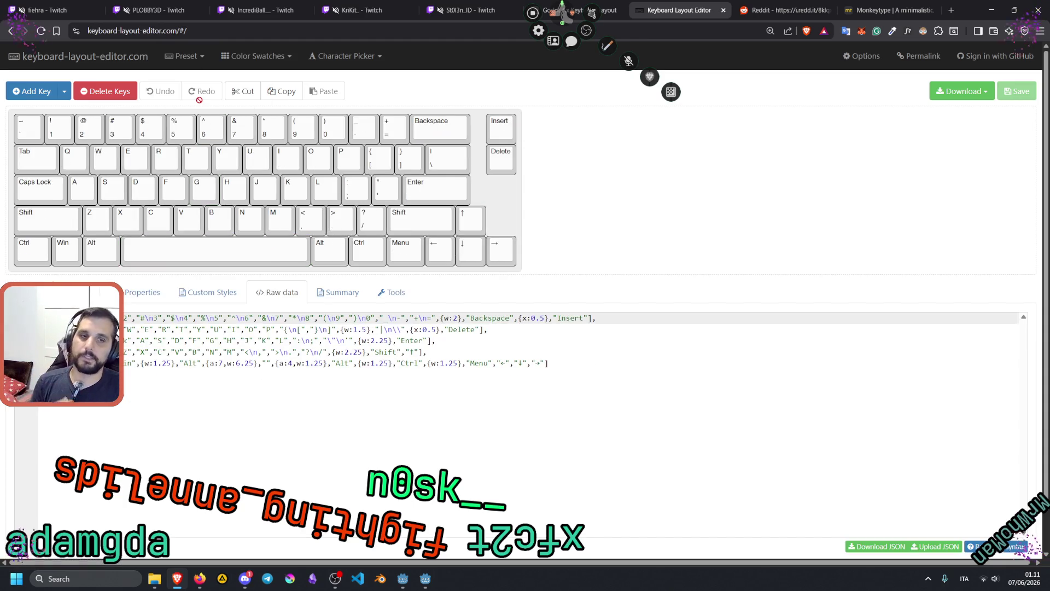
pyautogui.click(187, 64)
pyautogui.click(186, 196)
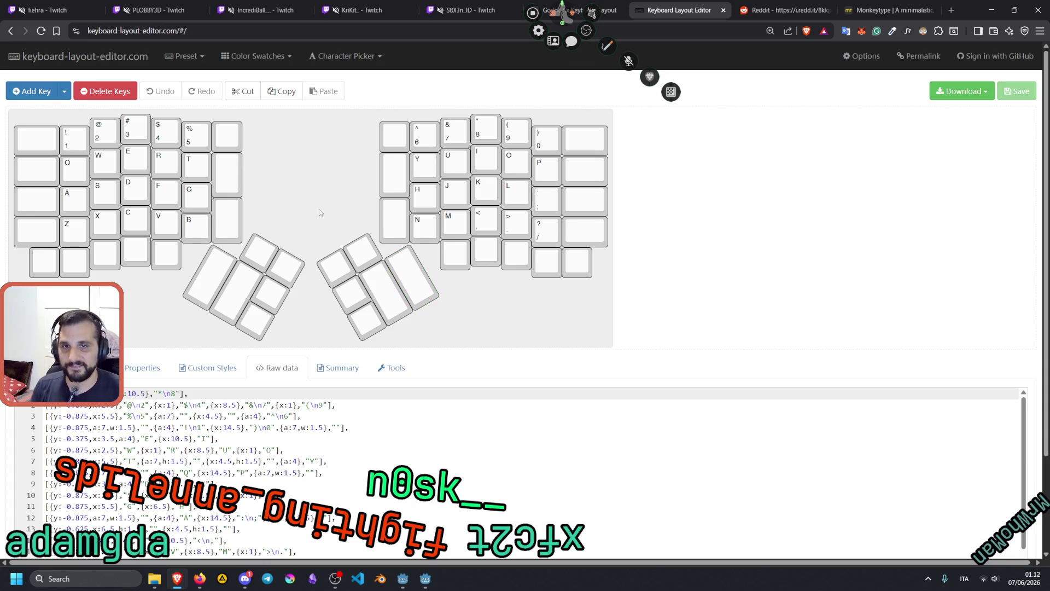
pyautogui.click(188, 56)
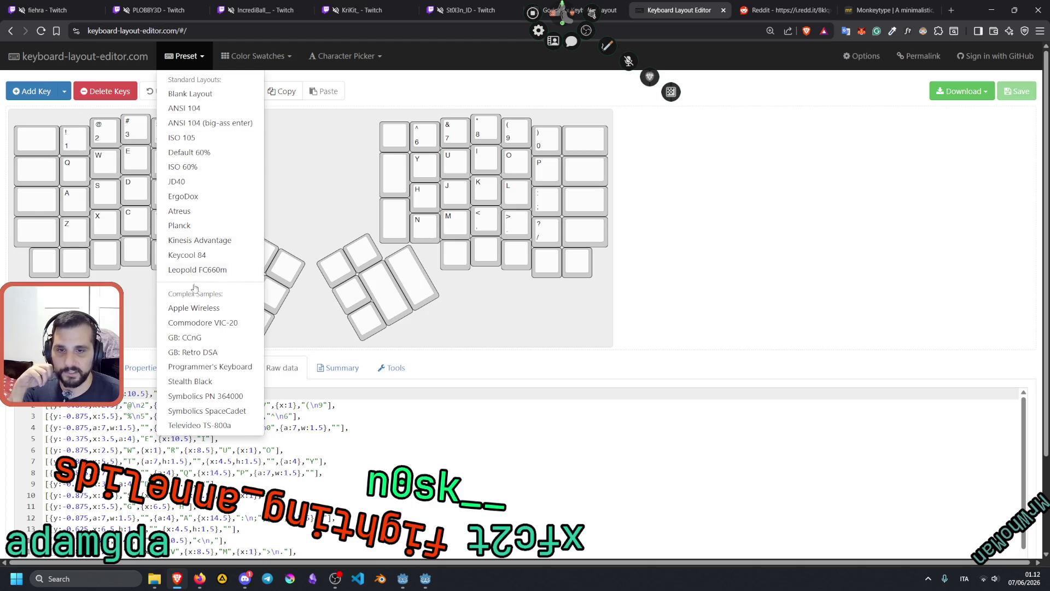
# Step: Load the Apple Wireless preset and inspect the up-arrow key's raw data, including its .6111 height
pyautogui.click(196, 308)
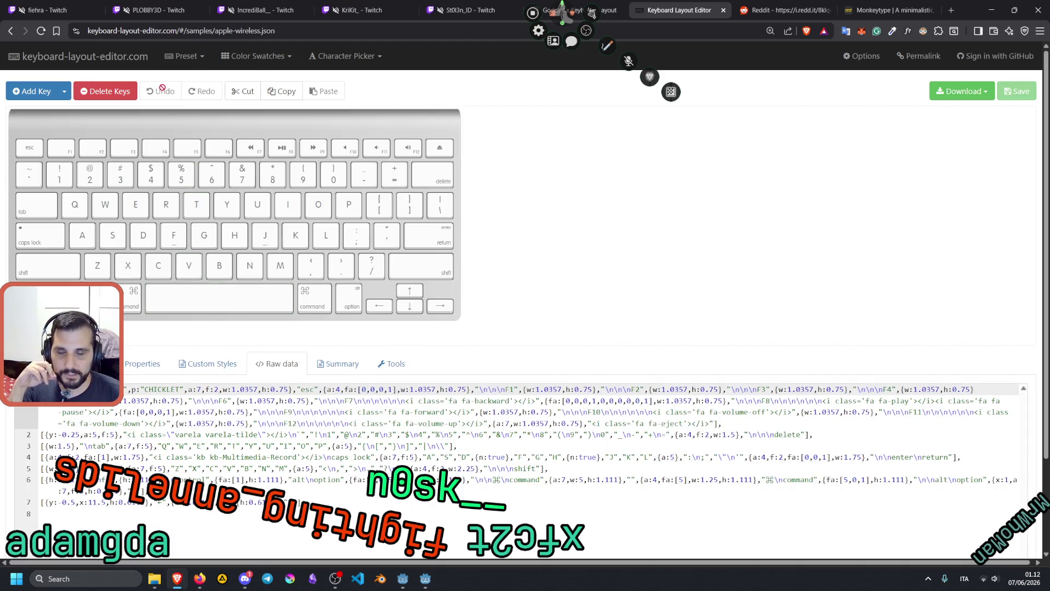
pyautogui.click(414, 295)
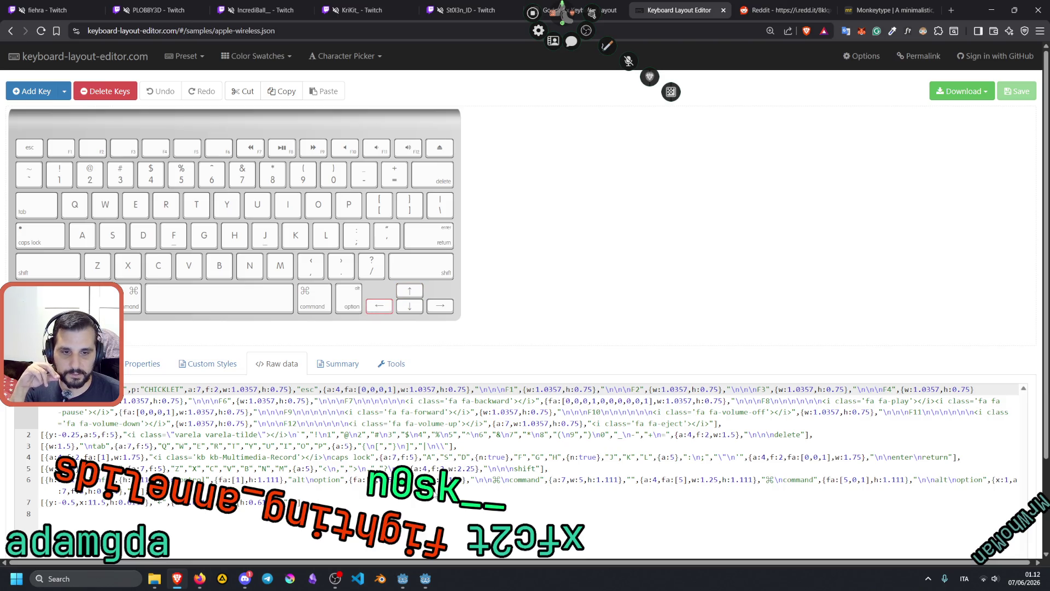
pyautogui.scroll(-2, 804, 447)
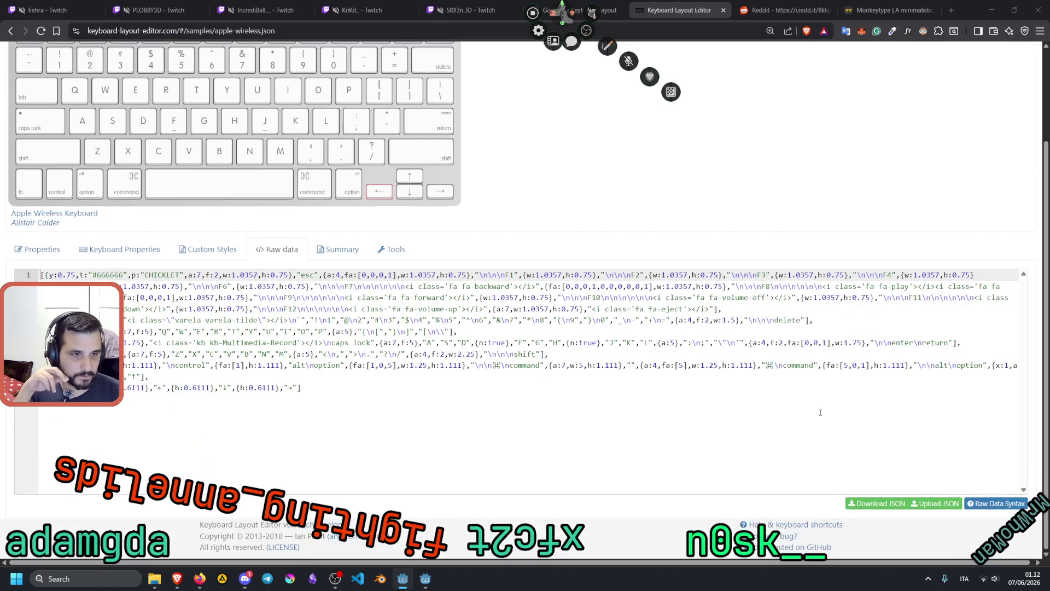
pyautogui.click(144, 389)
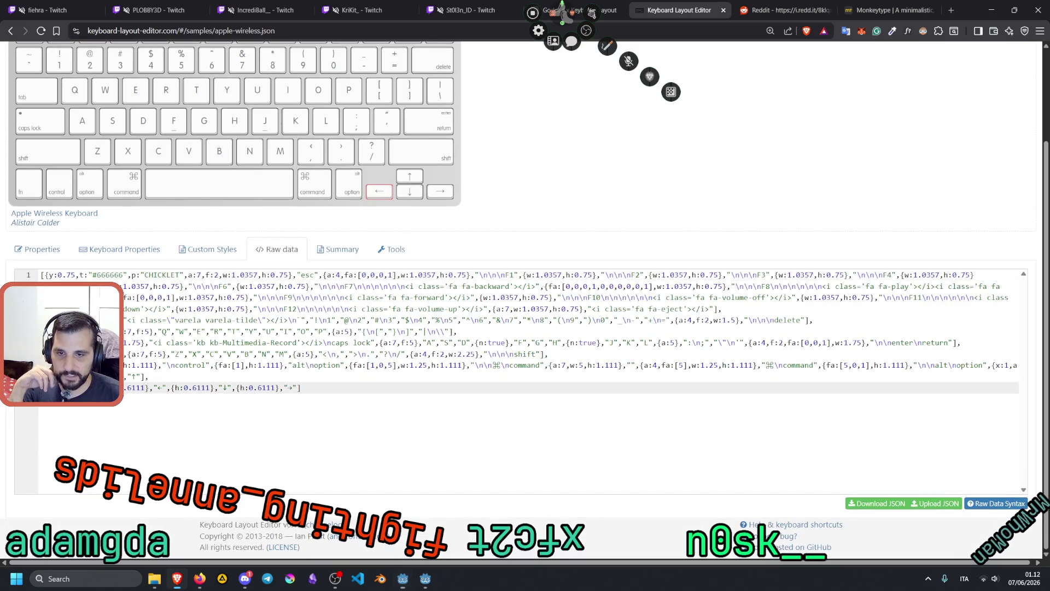
pyautogui.doubleClick(145, 390)
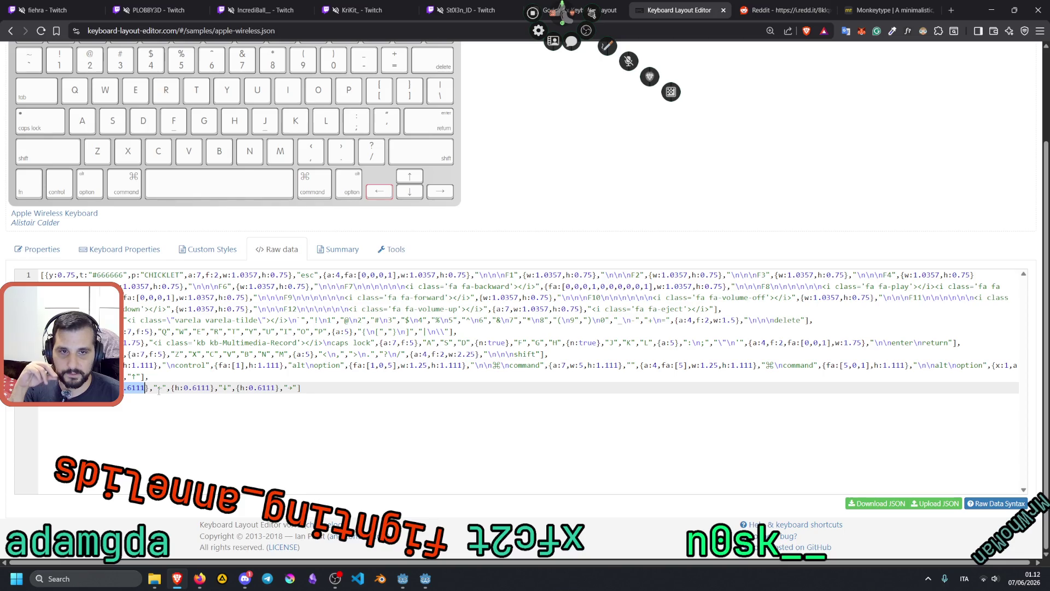
pyautogui.click(158, 389)
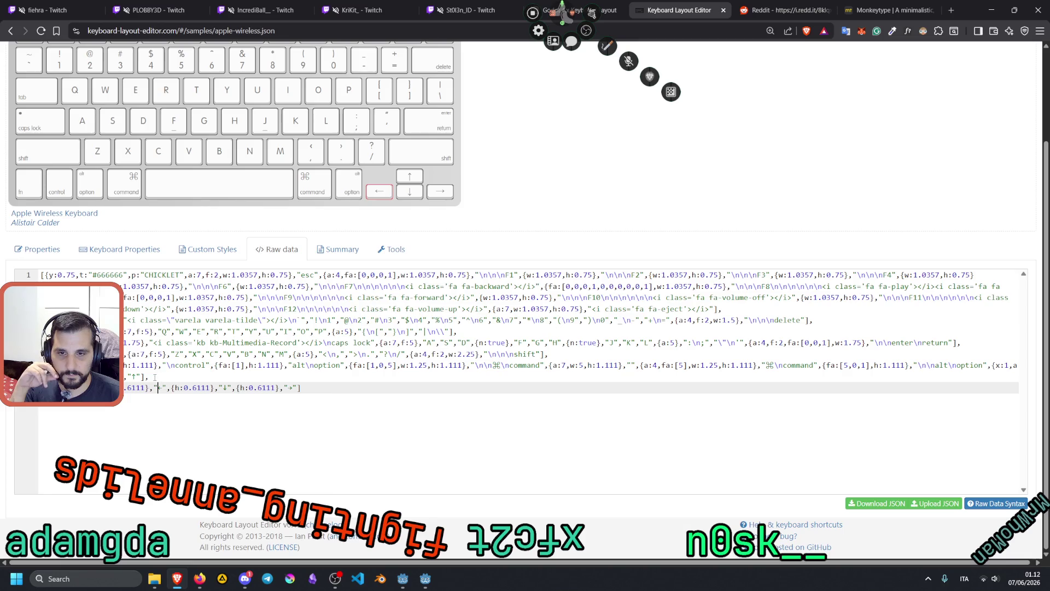
pyautogui.moveTo(126, 376); pyautogui.dragTo(141, 376)
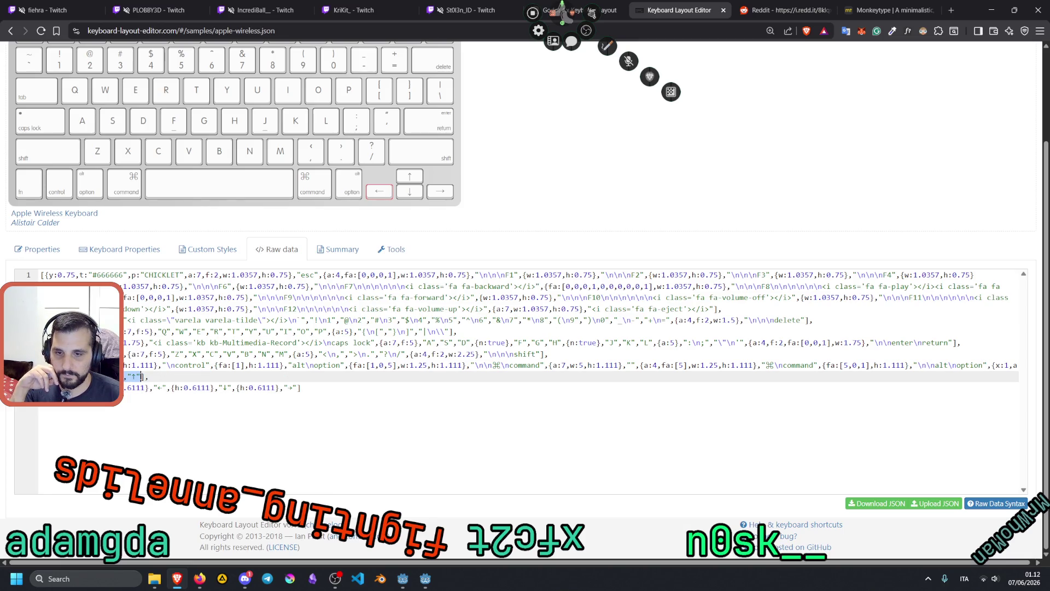
pyautogui.scroll(1, 373, 189)
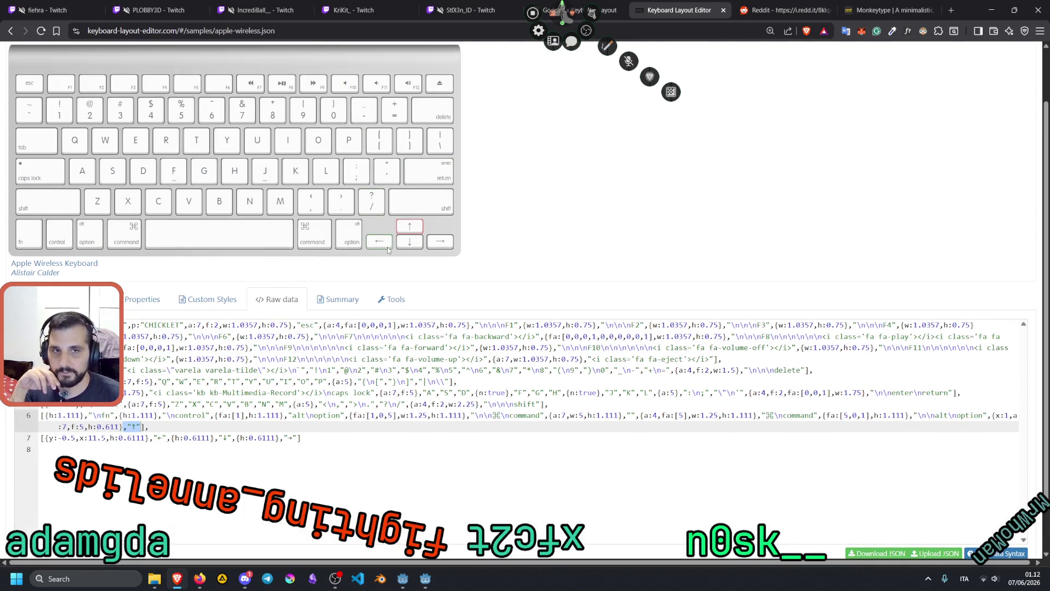
# Step: Examine the bottom rows' raw data and select the down, left and right arrow keys
pyautogui.moveTo(41, 403)
pyautogui.mouseDown()
pyautogui.moveTo(164, 443)
pyautogui.moveTo(306, 438)
pyautogui.mouseUp()
pyautogui.click(318, 436)
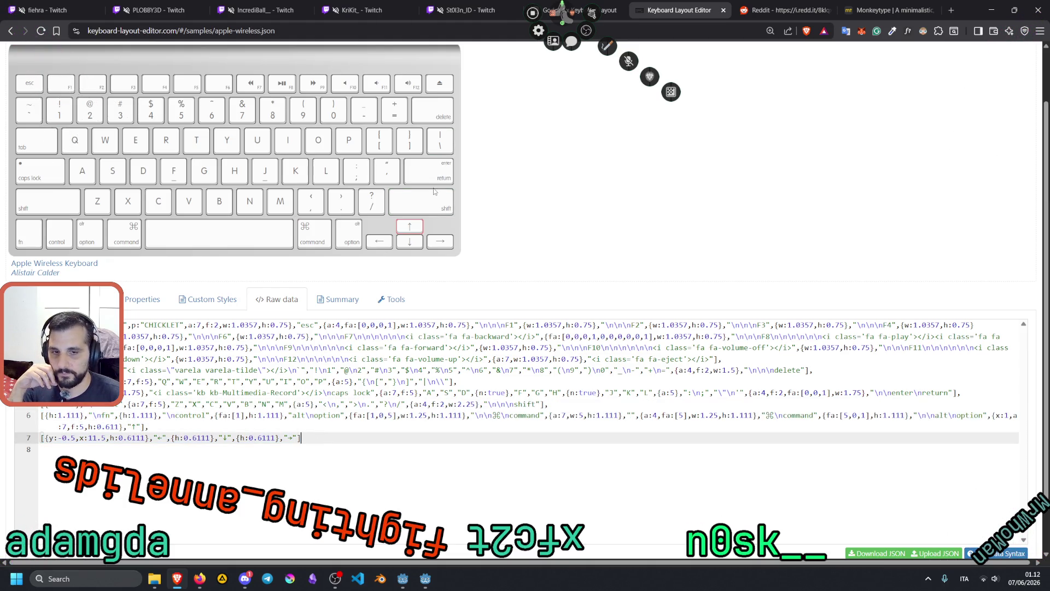
pyautogui.click(409, 241)
pyautogui.click(377, 245)
pyautogui.click(436, 245)
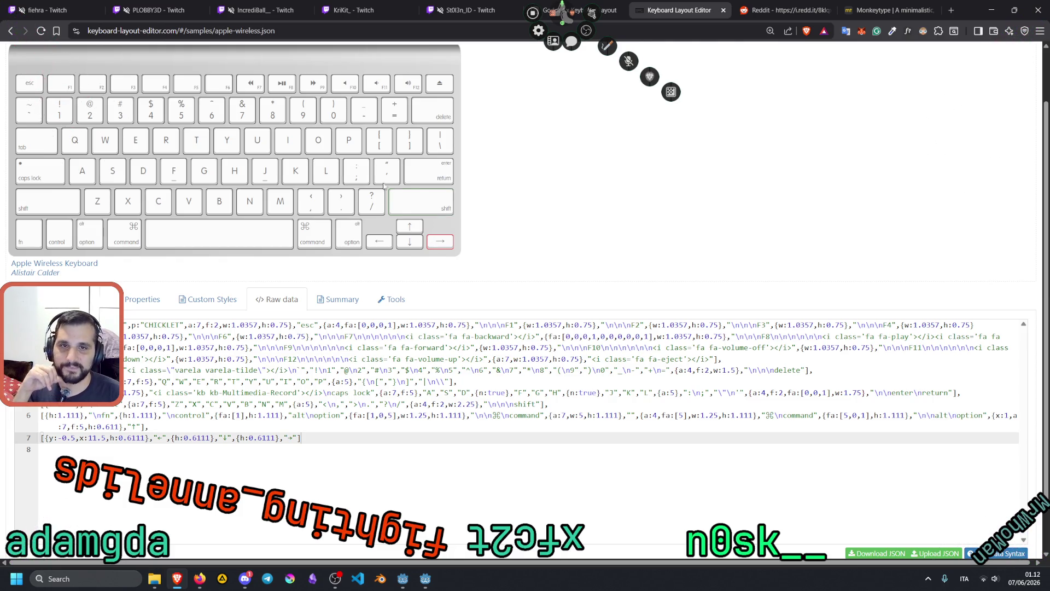
pyautogui.scroll(2, 345, 202)
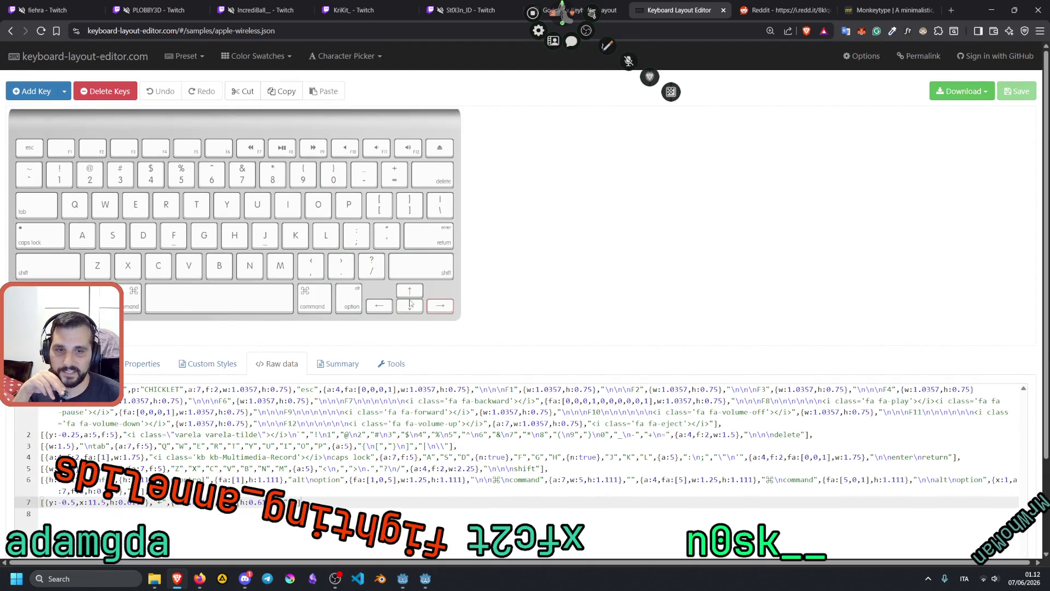
# Step: Load the Televideo TS-800a, Symbolics SpaceCadet and Symbolics 364000 sample keyboards in turn
pyautogui.click(186, 56)
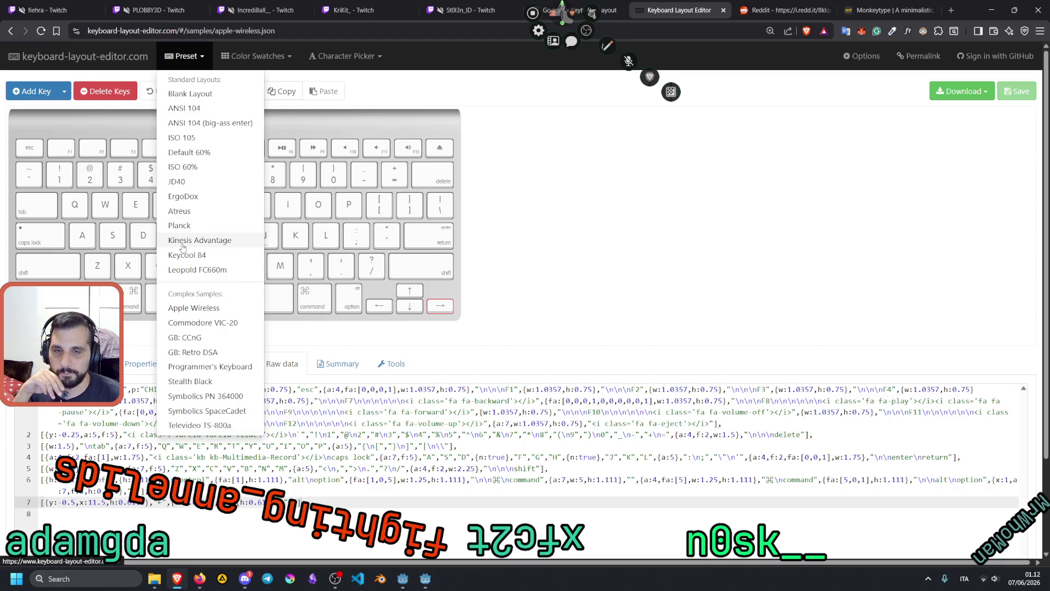
pyautogui.click(199, 425)
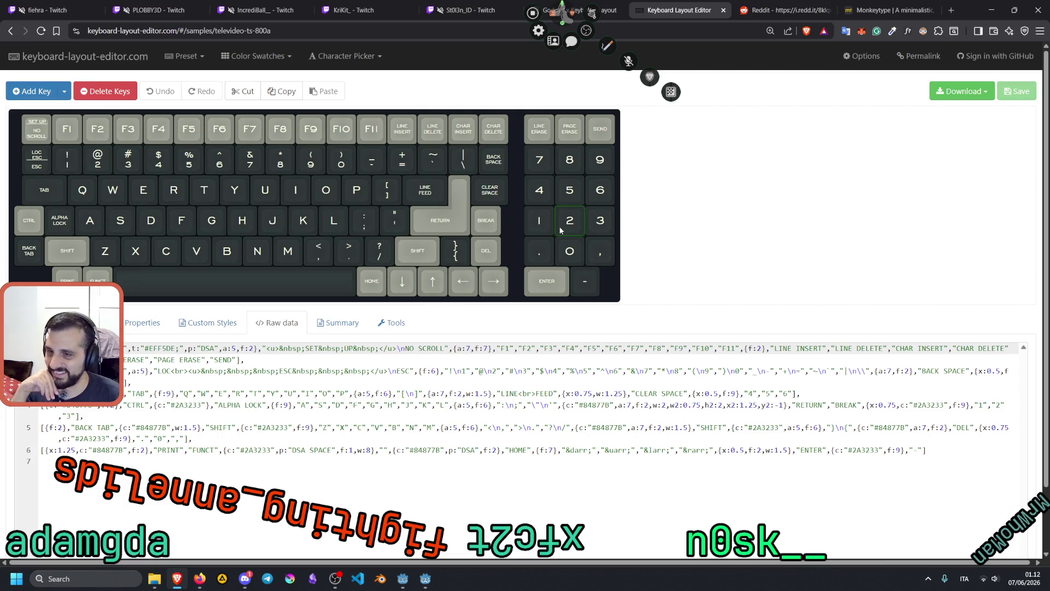
pyautogui.click(186, 55)
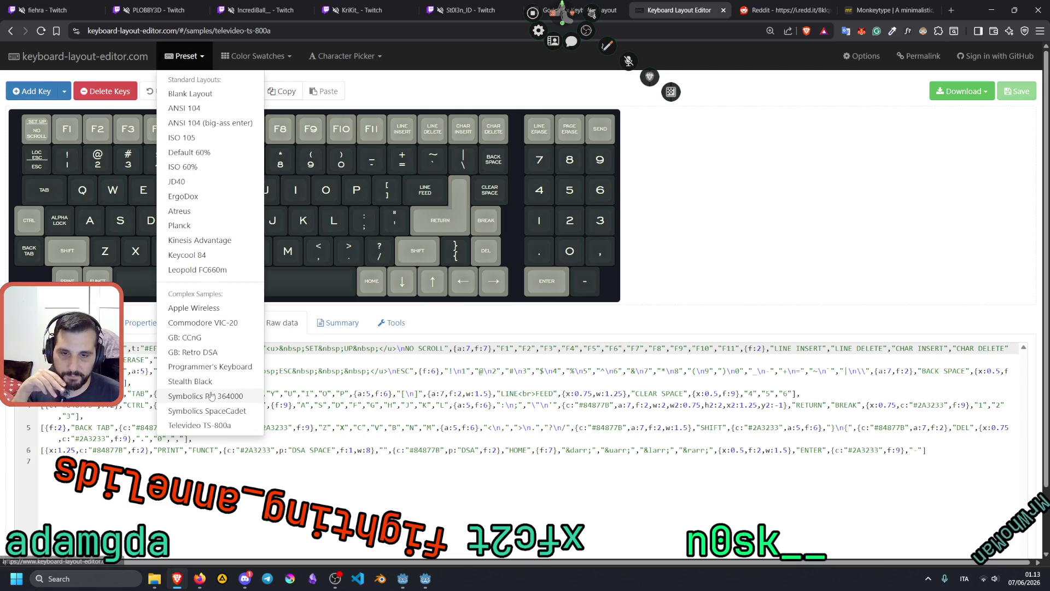
pyautogui.click(210, 410)
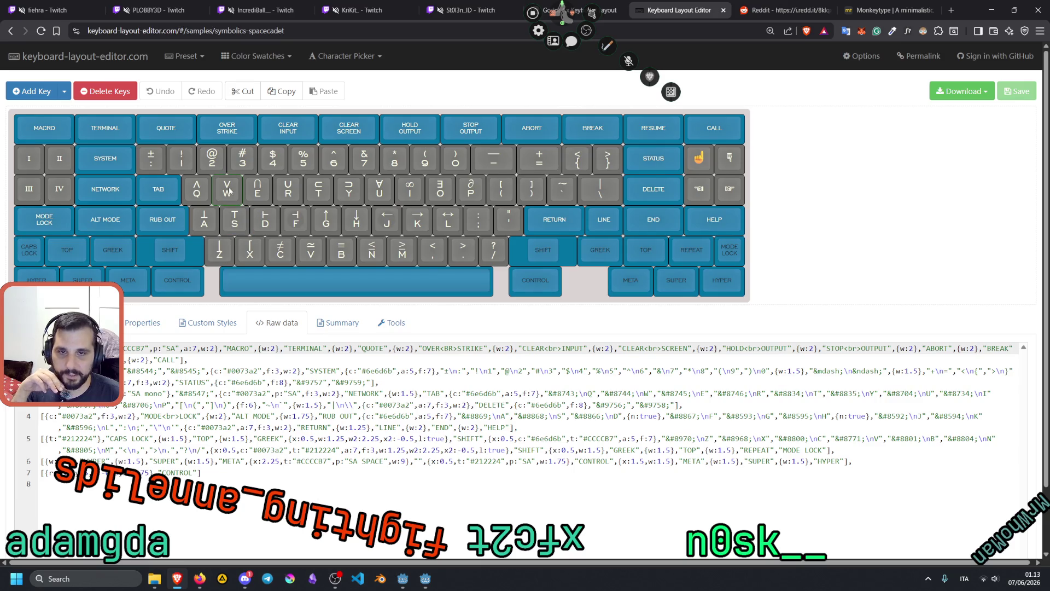
pyautogui.click(186, 55)
pyautogui.click(211, 393)
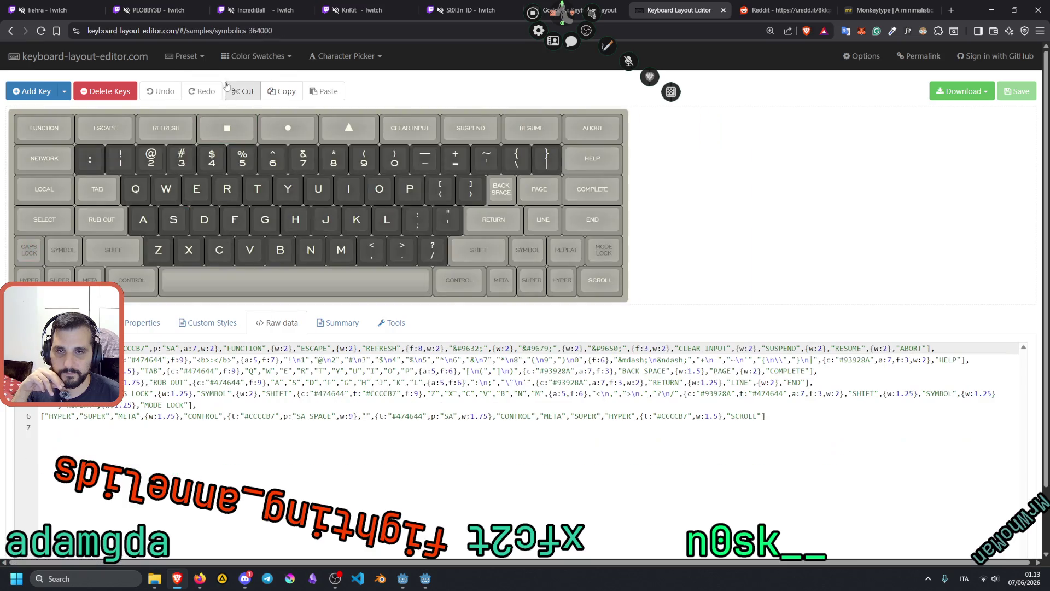
# Step: Load the Programmer's Keyboard sample and select a green key on its left half
pyautogui.click(191, 55)
pyautogui.click(212, 376)
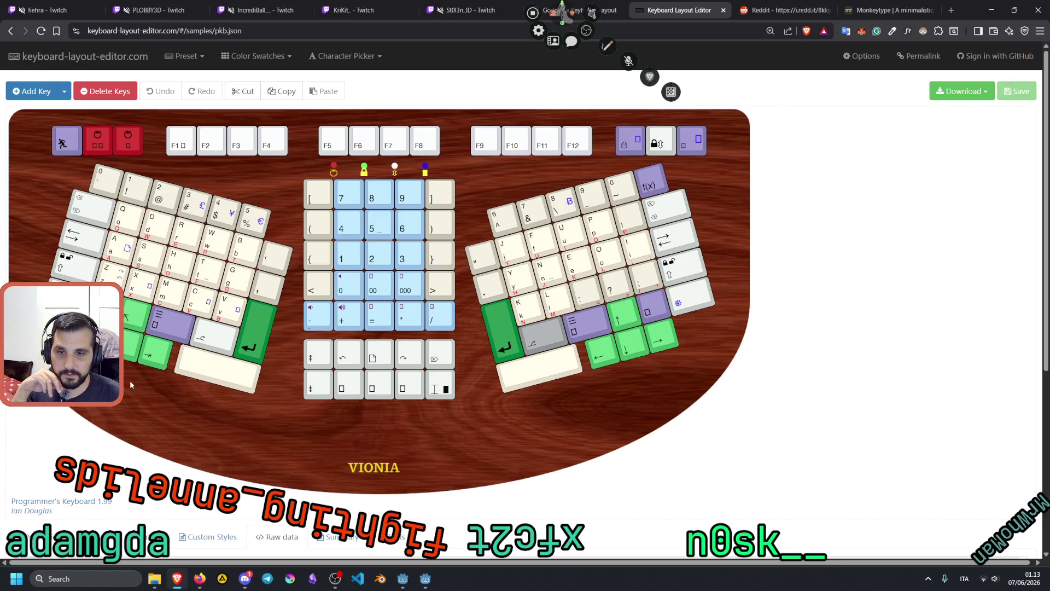
pyautogui.press('Escape')
pyautogui.click(147, 354)
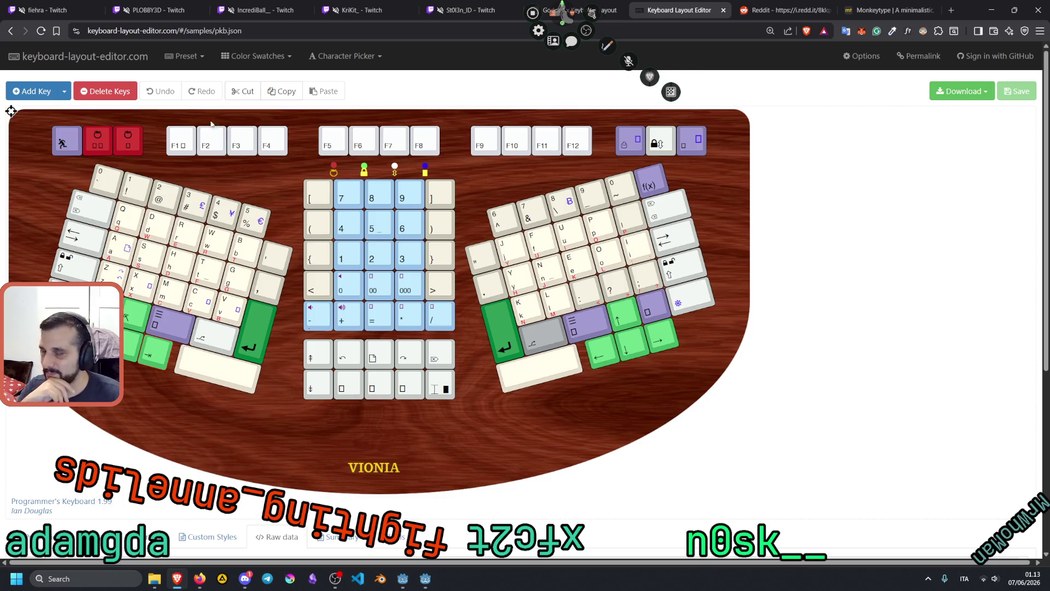
pyautogui.click(184, 56)
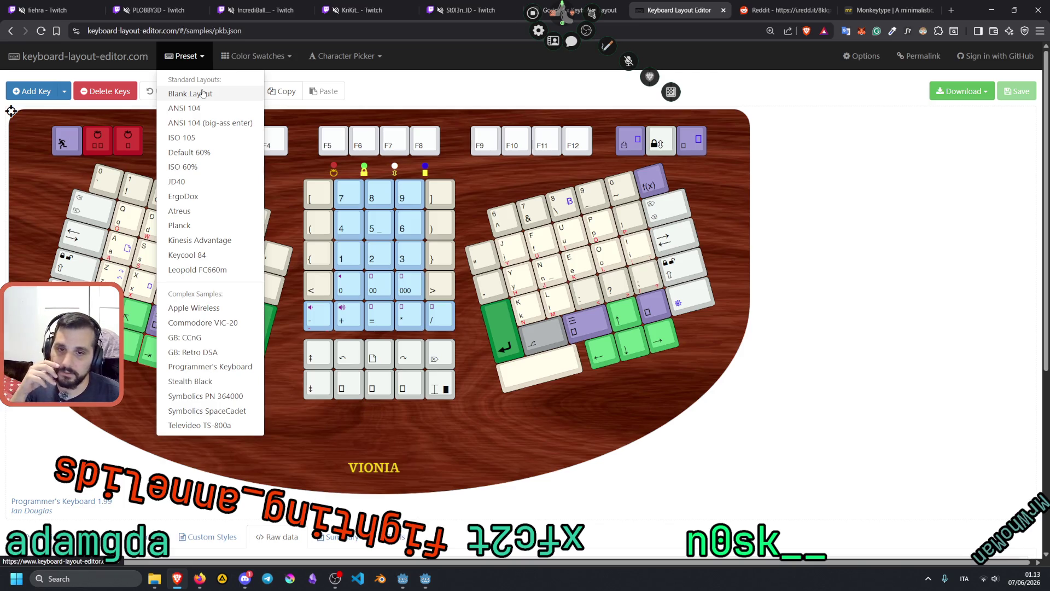
# Step: Load the JD40 preset layout and select its Backspace key
pyautogui.click(198, 182)
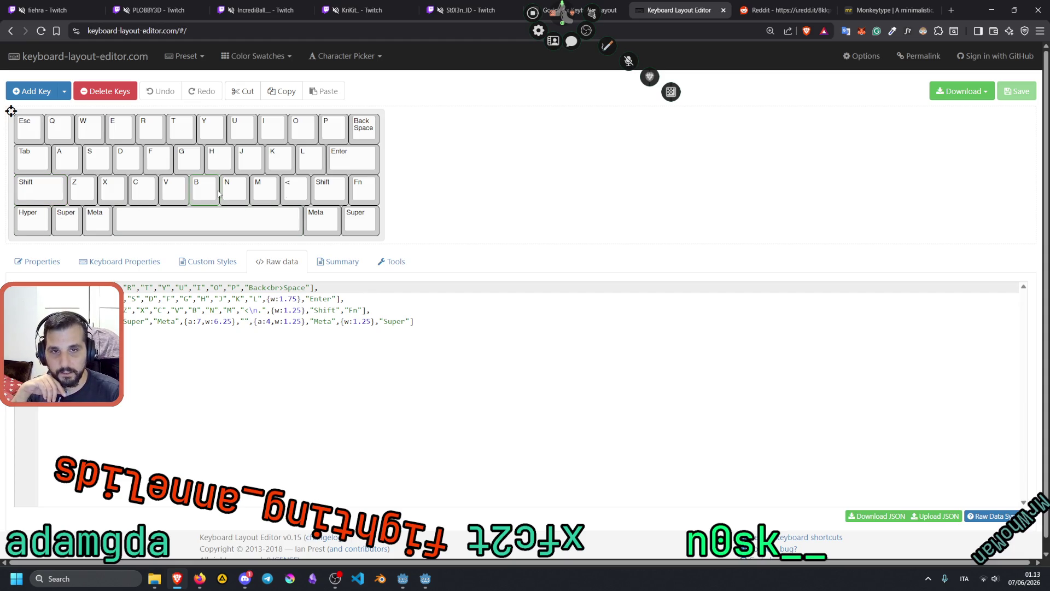
pyautogui.click(364, 130)
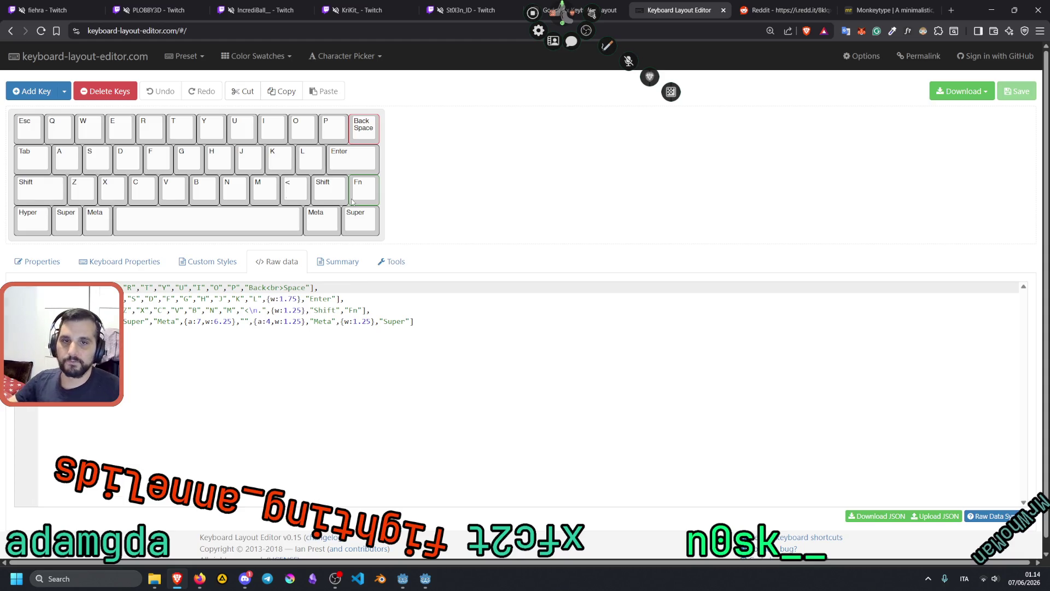
pyautogui.click(191, 35)
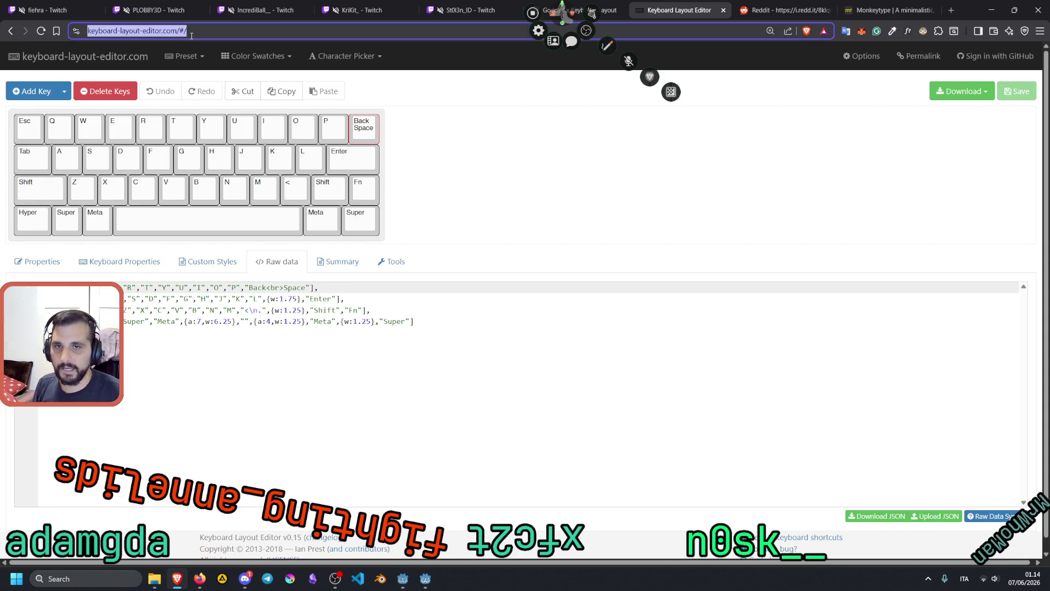
# Step: Return to the Keyboard Layout Editor page, then bring Godot's 'keyboard layout renderer test' window forward
pyautogui.click(200, 578)
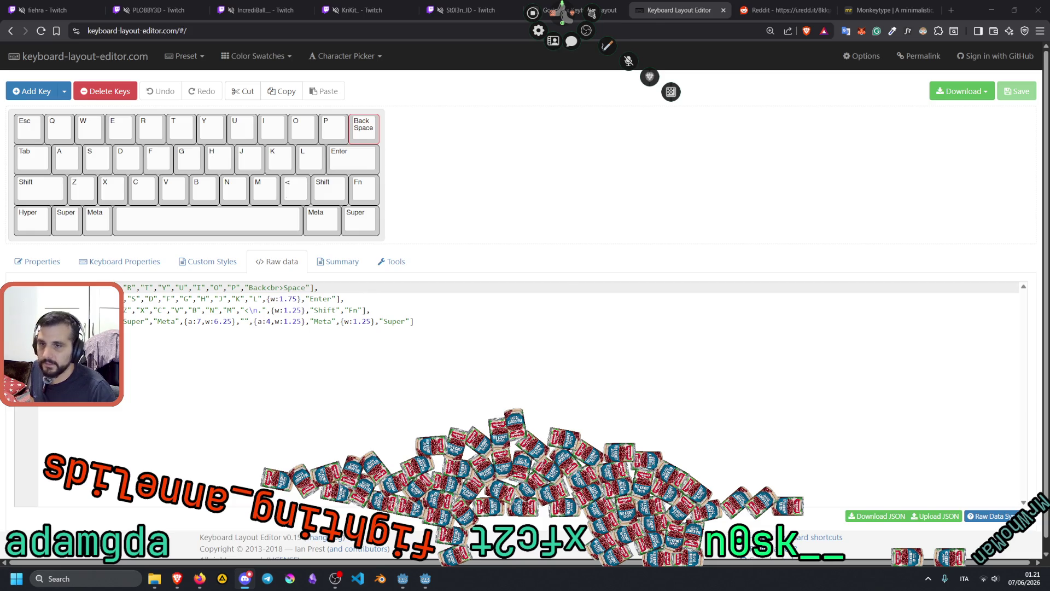
pyautogui.hotkey('alt', 'Tab')
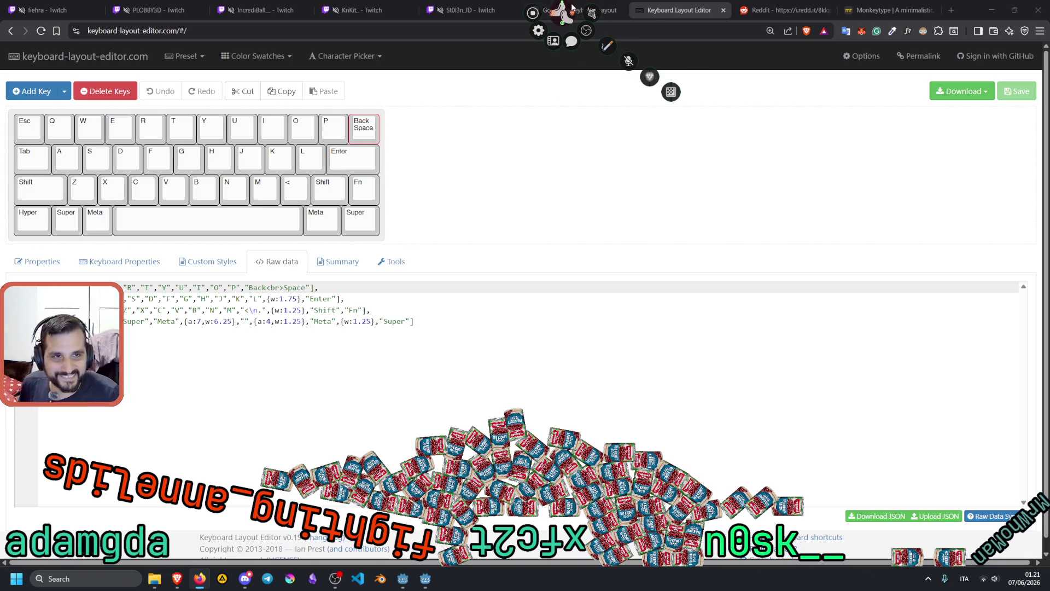
pyautogui.click(543, 23)
pyautogui.click(547, 10)
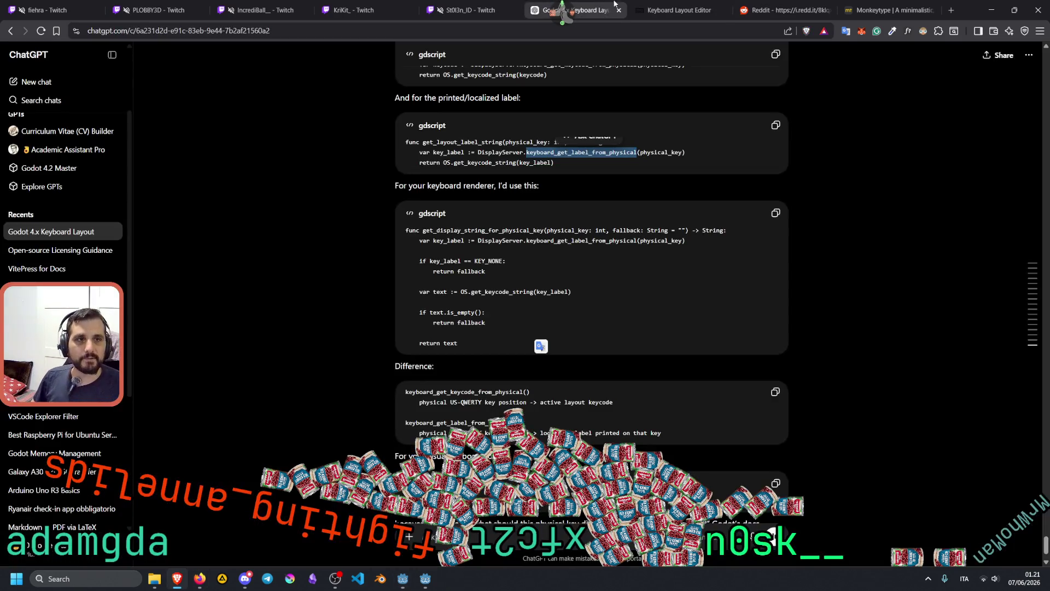
pyautogui.click(648, 5)
pyautogui.click(425, 578)
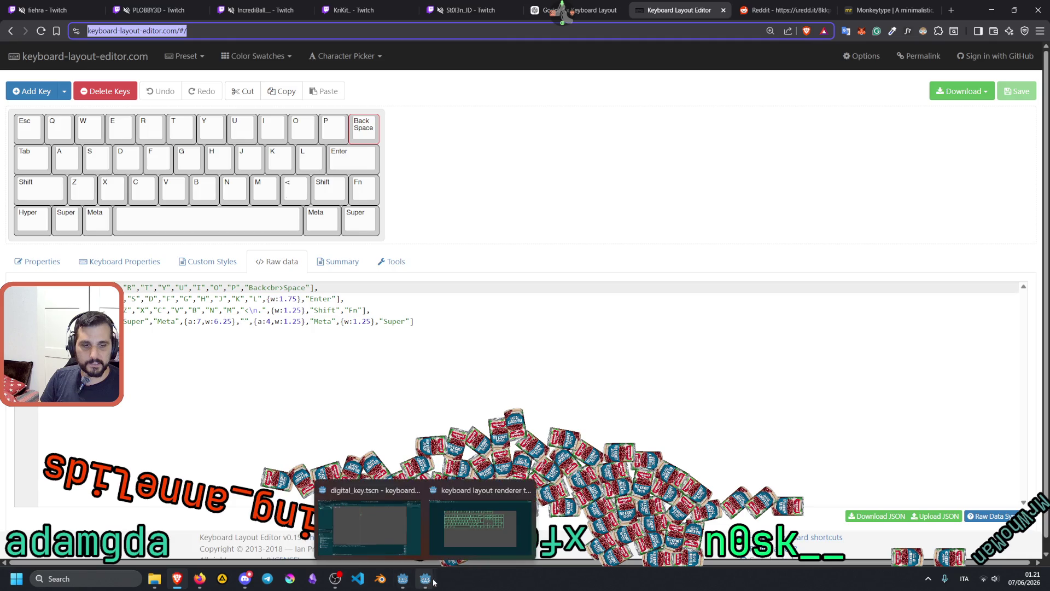
pyautogui.click(482, 521)
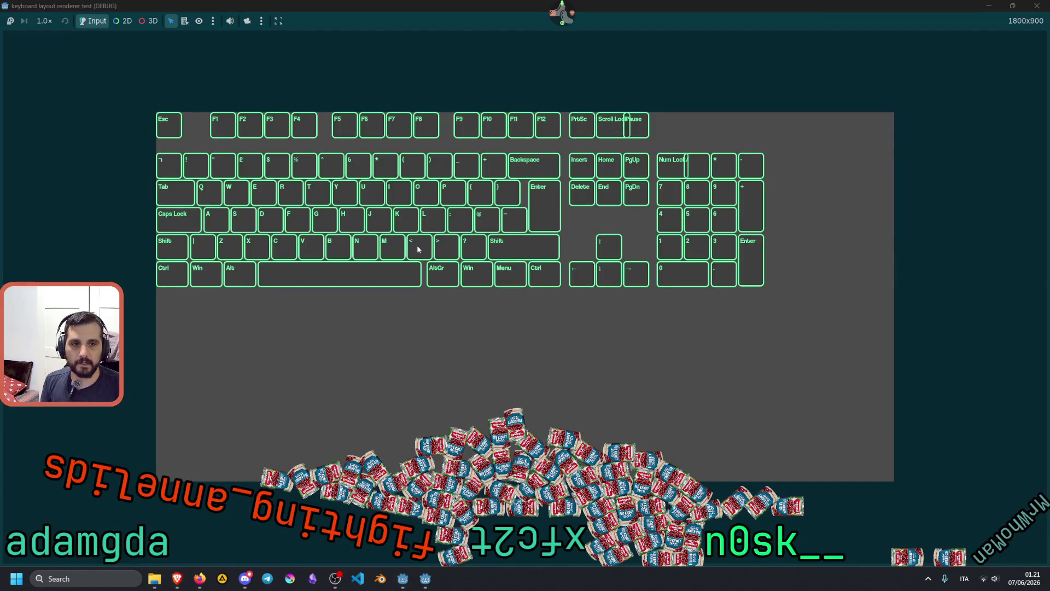
# Step: Press A and S to see them light up, then return to the browser's Keyboard Layout Editor
pyautogui.hotkey('a', 's')
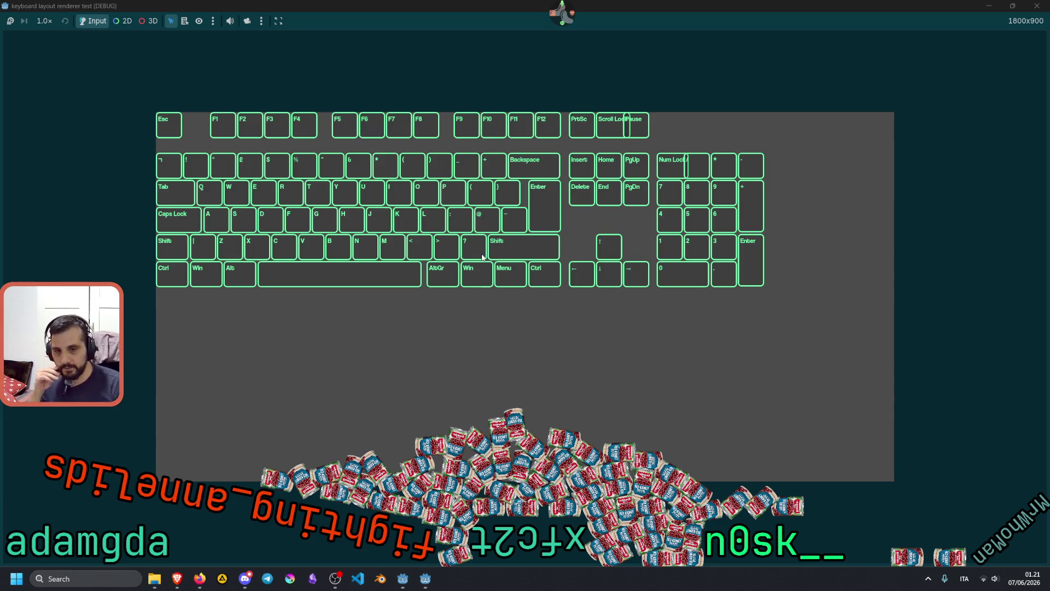
pyautogui.click(177, 578)
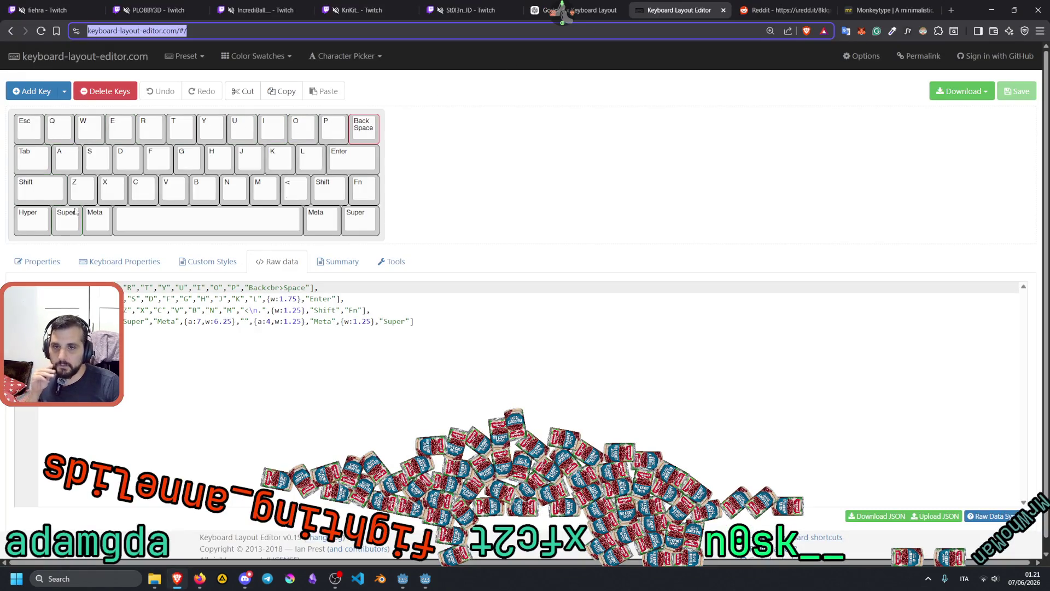
pyautogui.click(452, 317)
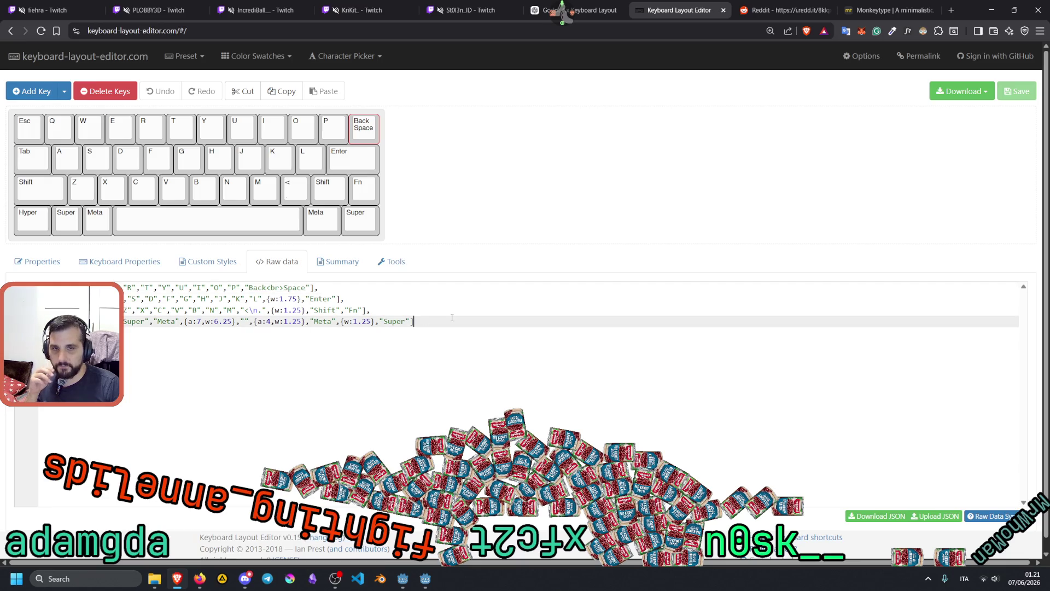
pyautogui.hotkey('ctrl', 'a')
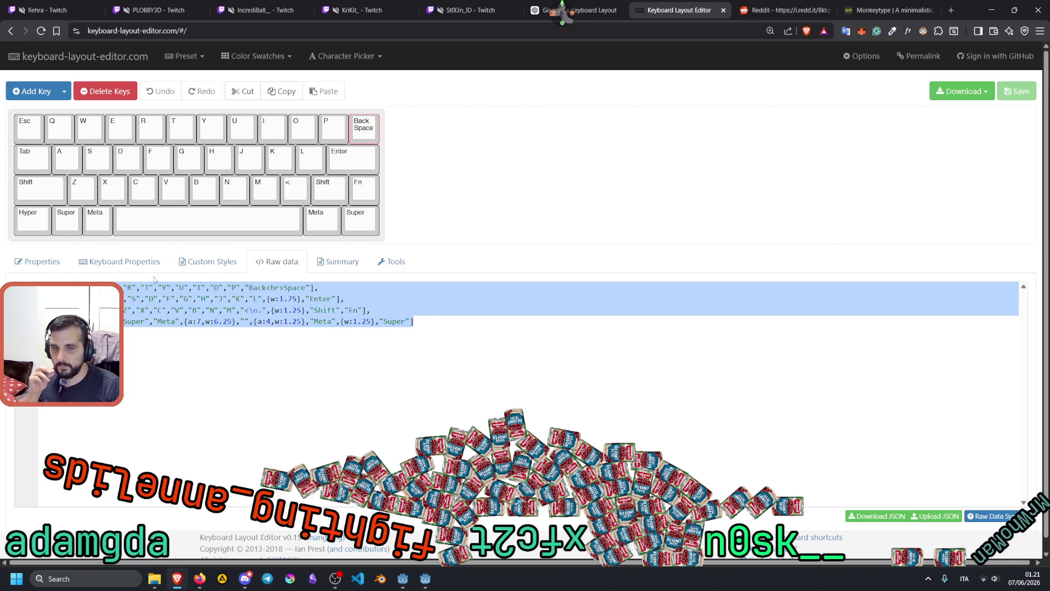
pyautogui.click(236, 299)
pyautogui.click(415, 323)
pyautogui.hotkey('ctrl', 'a')
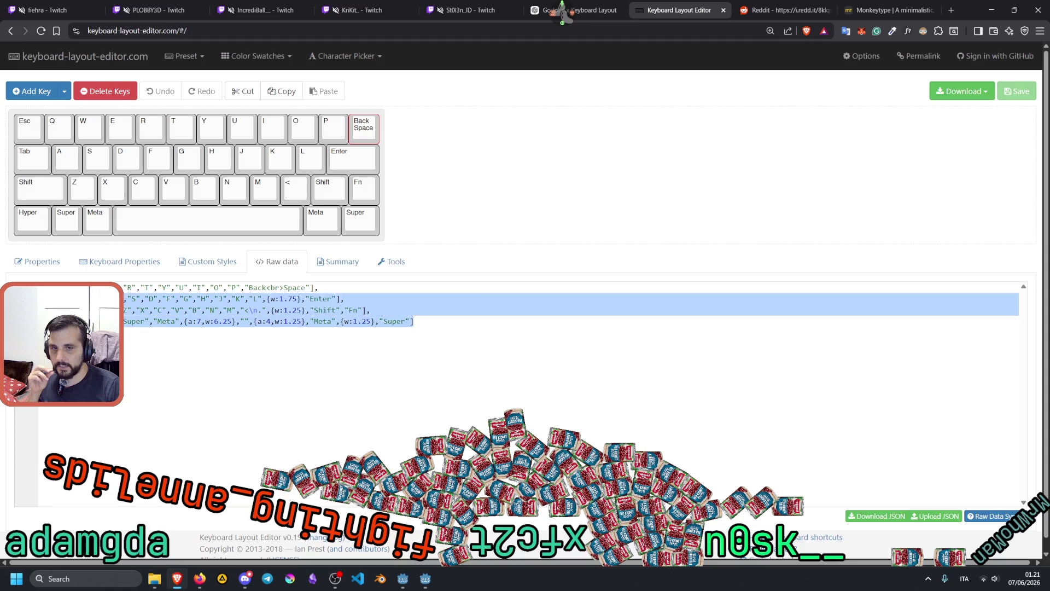
pyautogui.click(451, 304)
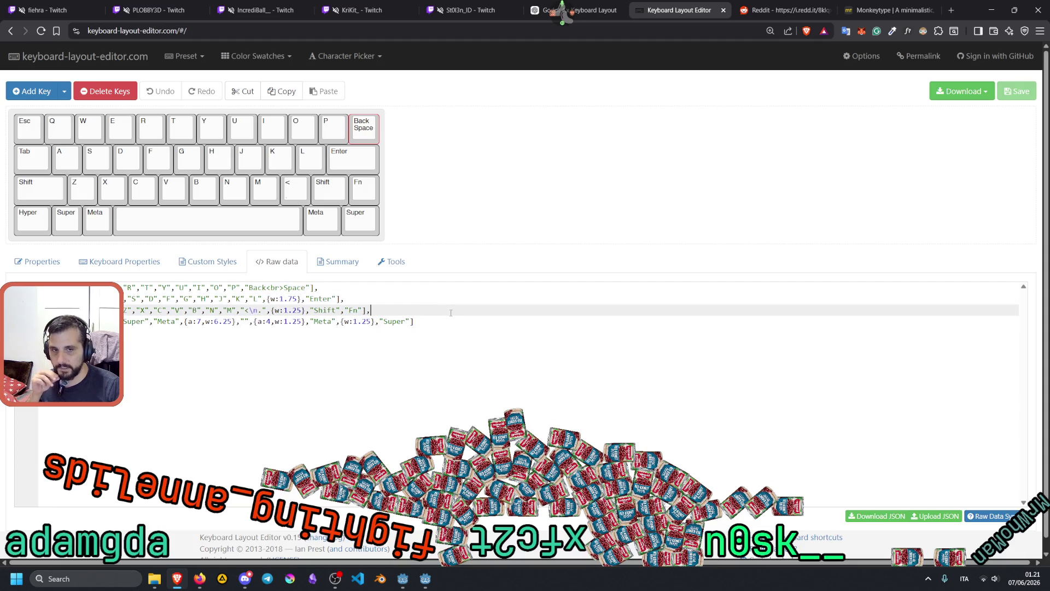
pyautogui.hotkey('ctrl', 'a')
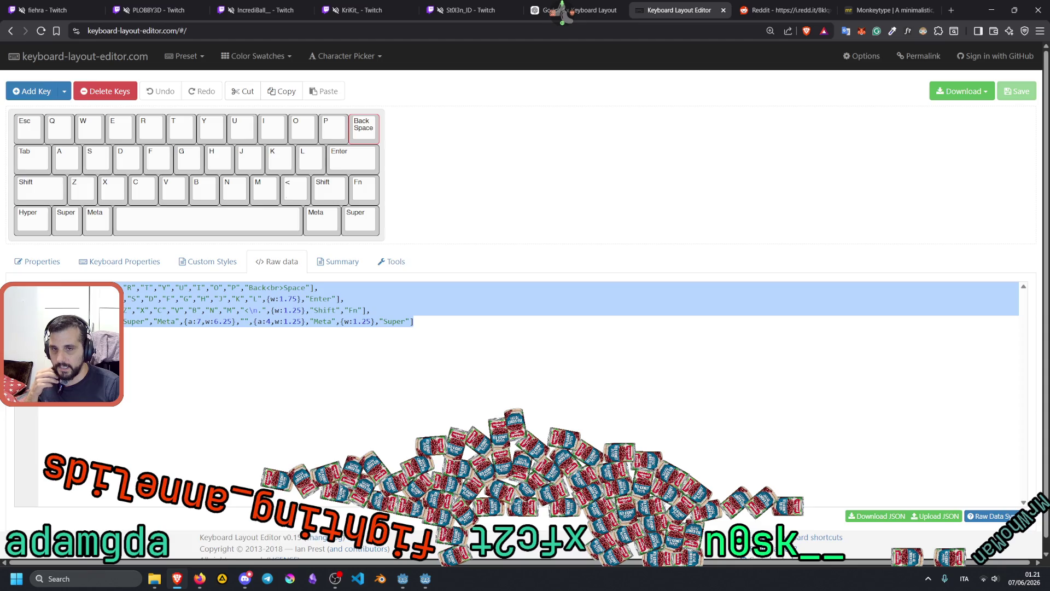
pyautogui.click(218, 287)
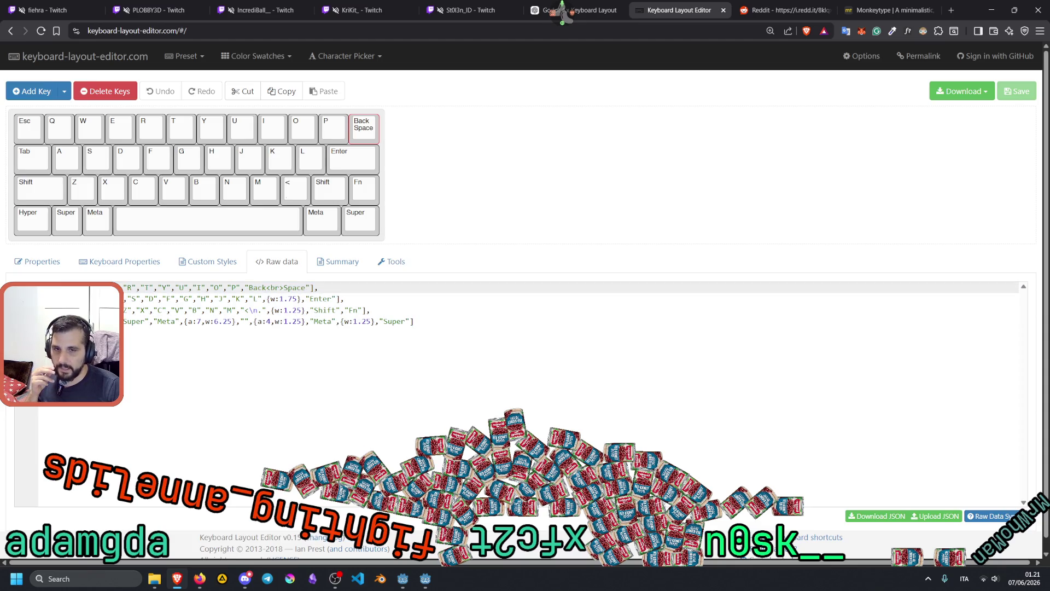
pyautogui.doubleClick(272, 299)
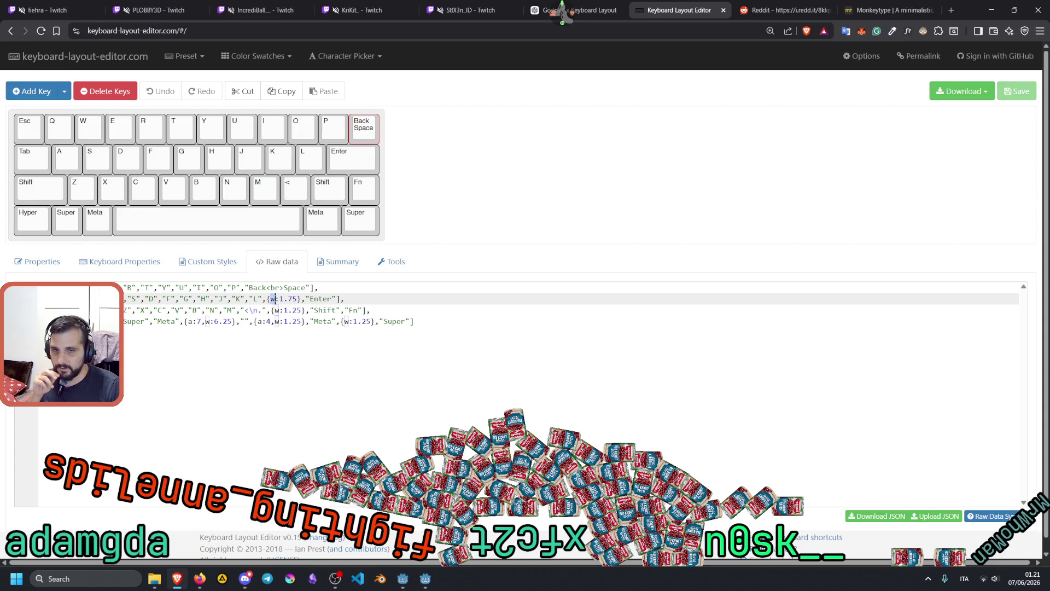
pyautogui.click(222, 298)
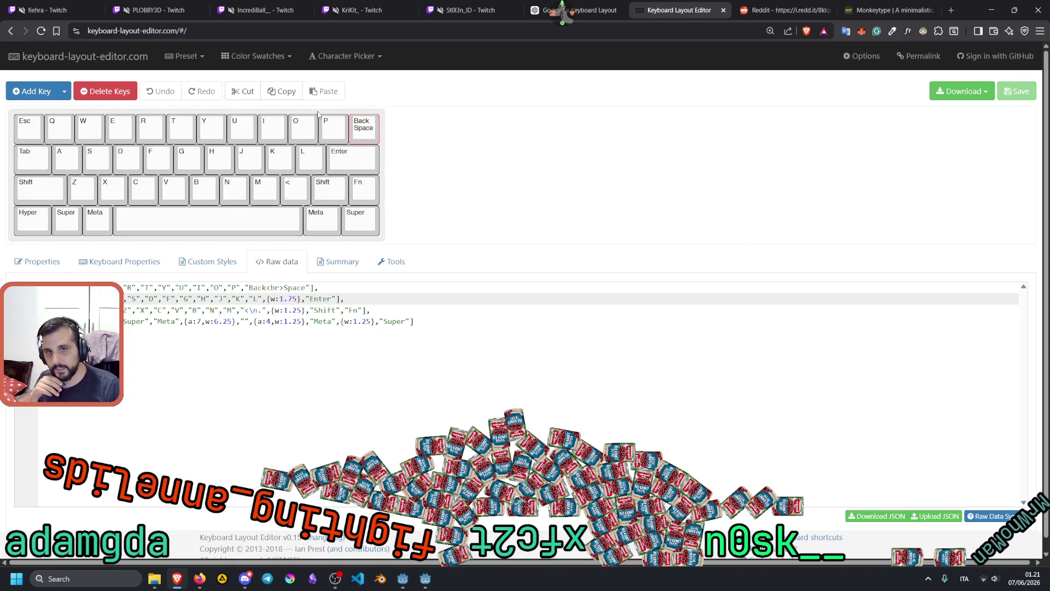
# Step: Load the Keycool 84 preset and select its Delete/Insert, right Alt and Y keys
pyautogui.click(184, 55)
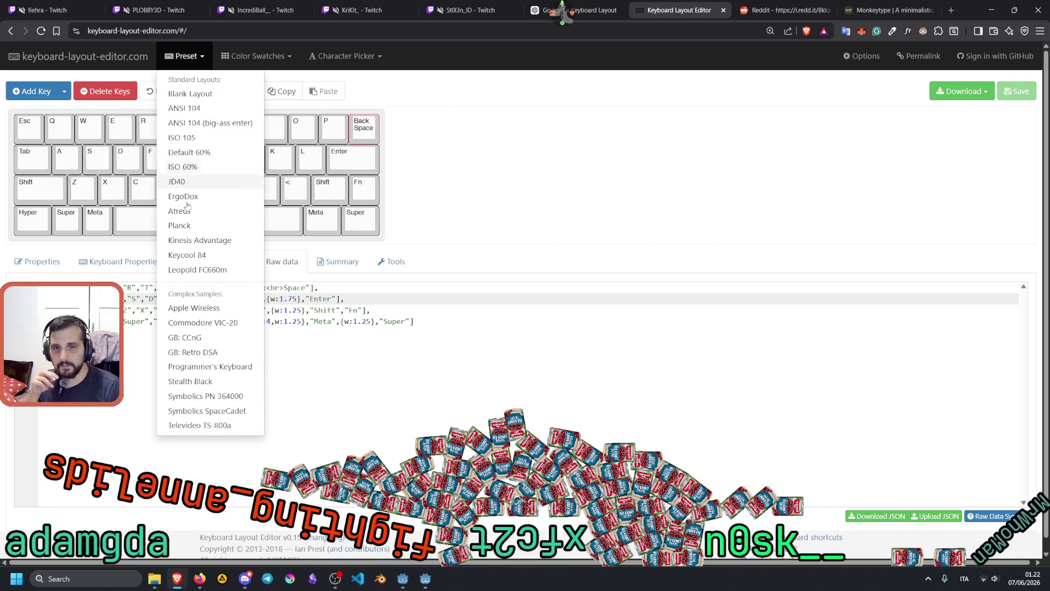
pyautogui.click(188, 254)
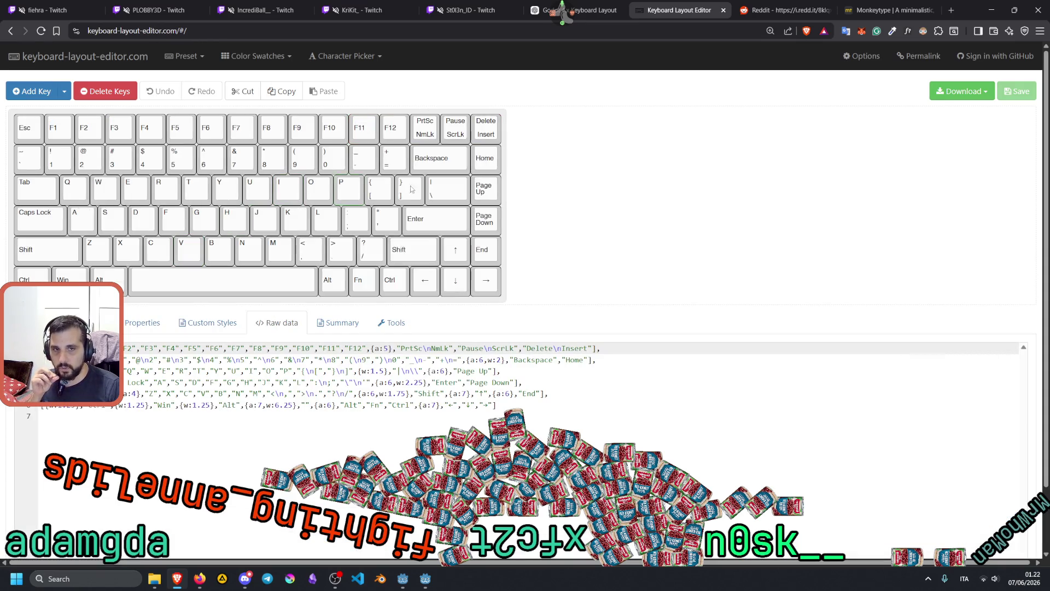
pyautogui.click(486, 128)
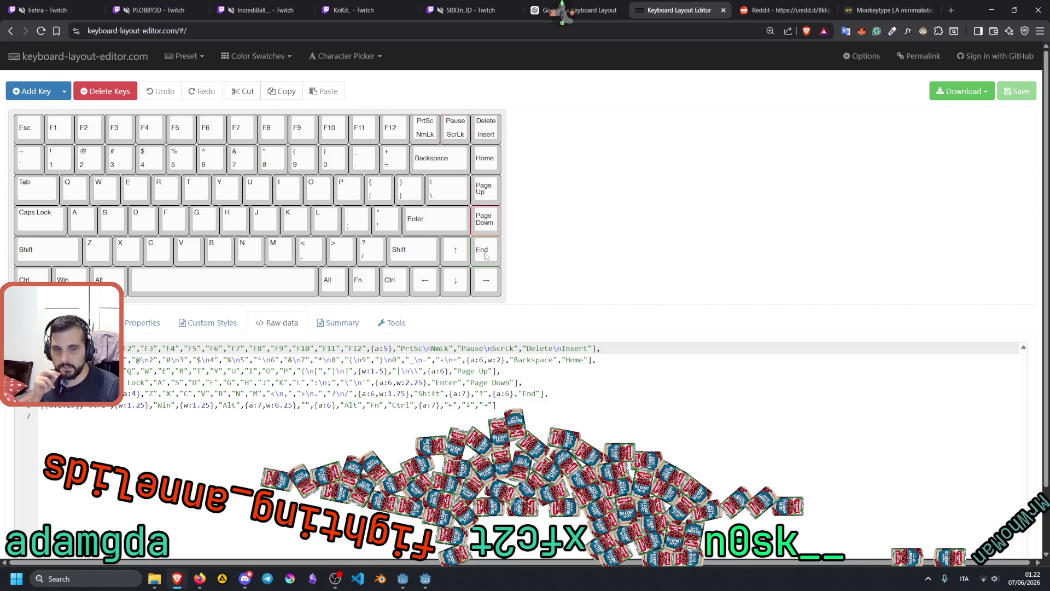
pyautogui.click(334, 280)
pyautogui.click(416, 213)
pyautogui.click(227, 190)
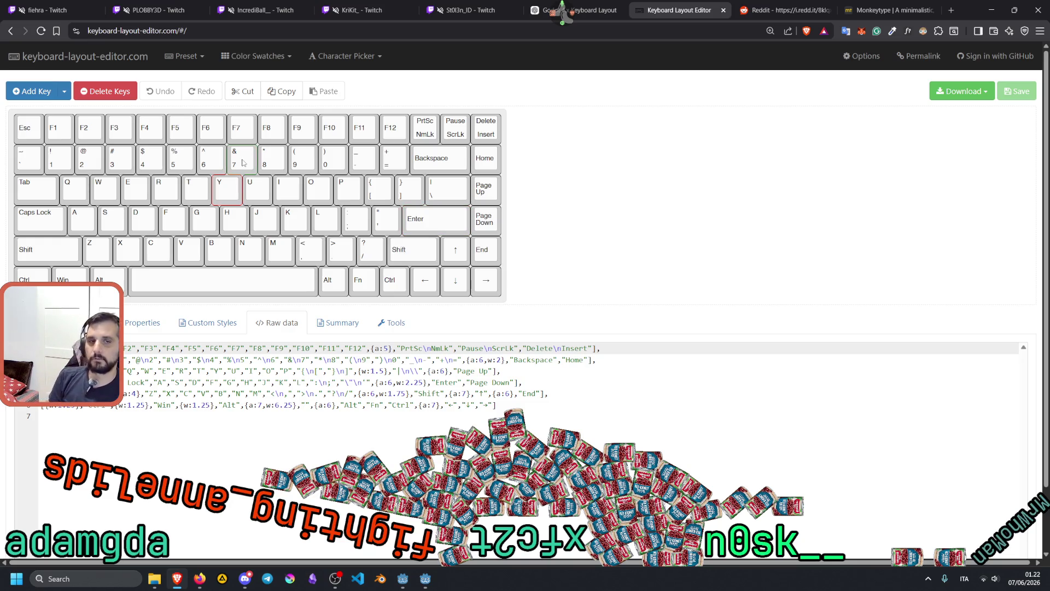
# Step: Load the Atreus, JD40 and Default 60% presets in turn, finishing on the 60% ISO layout
pyautogui.click(183, 57)
pyautogui.click(206, 209)
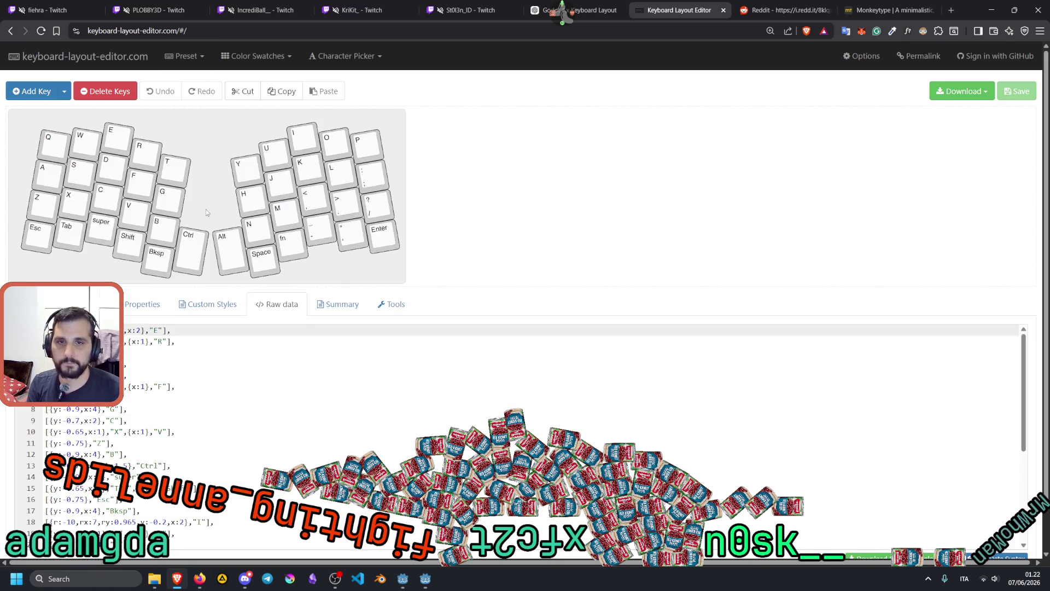
pyautogui.click(200, 56)
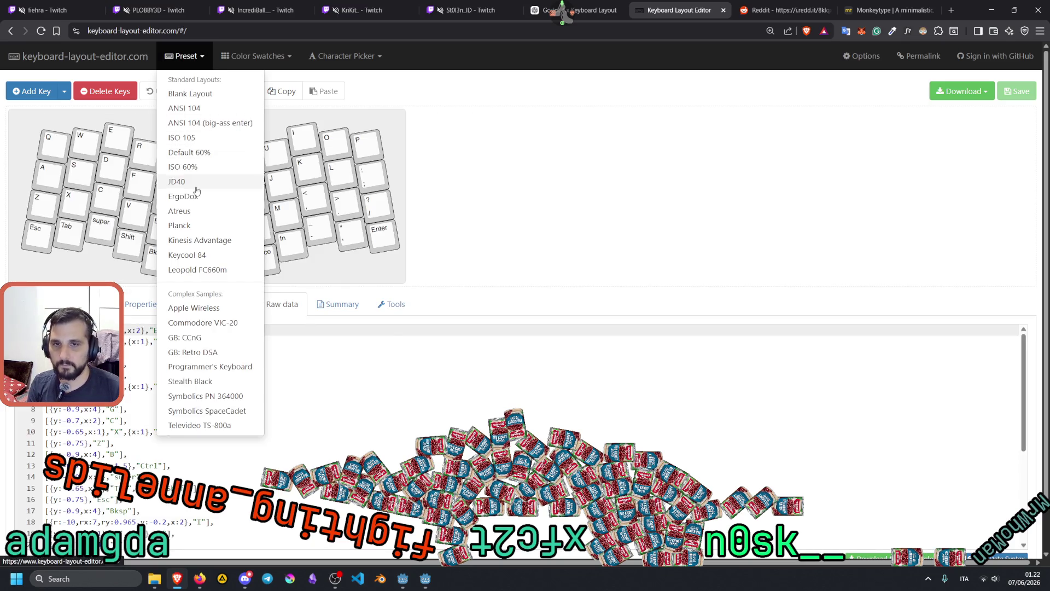
pyautogui.click(196, 184)
pyautogui.click(183, 55)
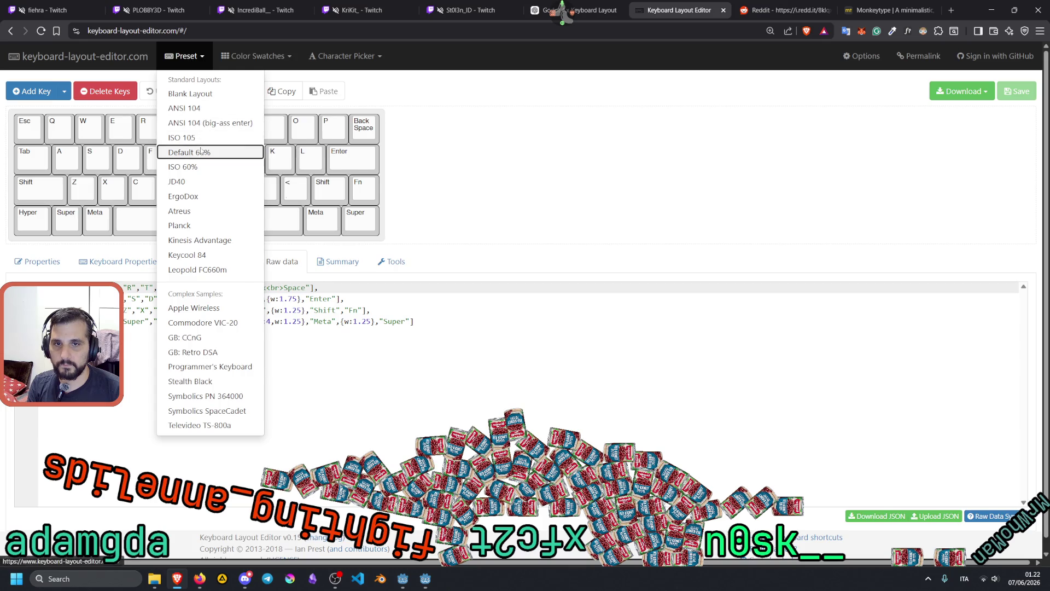
pyautogui.click(200, 151)
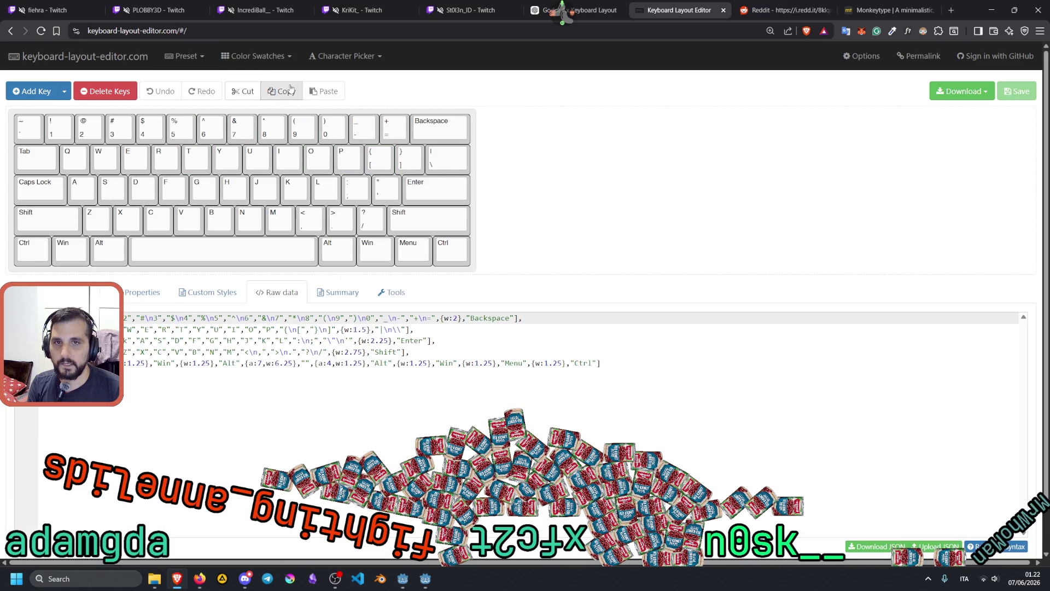
pyautogui.click(186, 56)
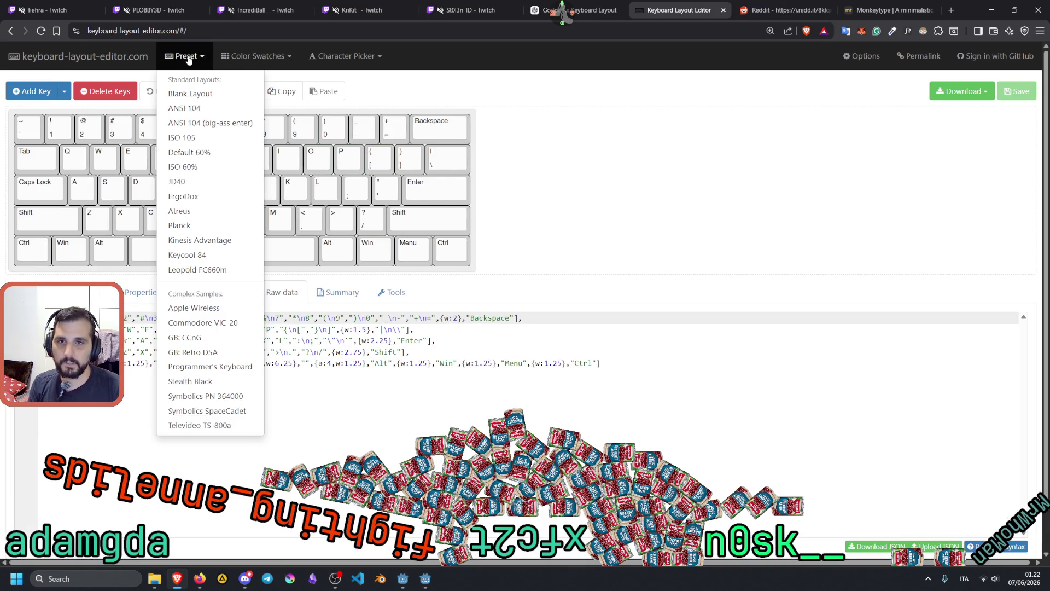
pyautogui.click(211, 138)
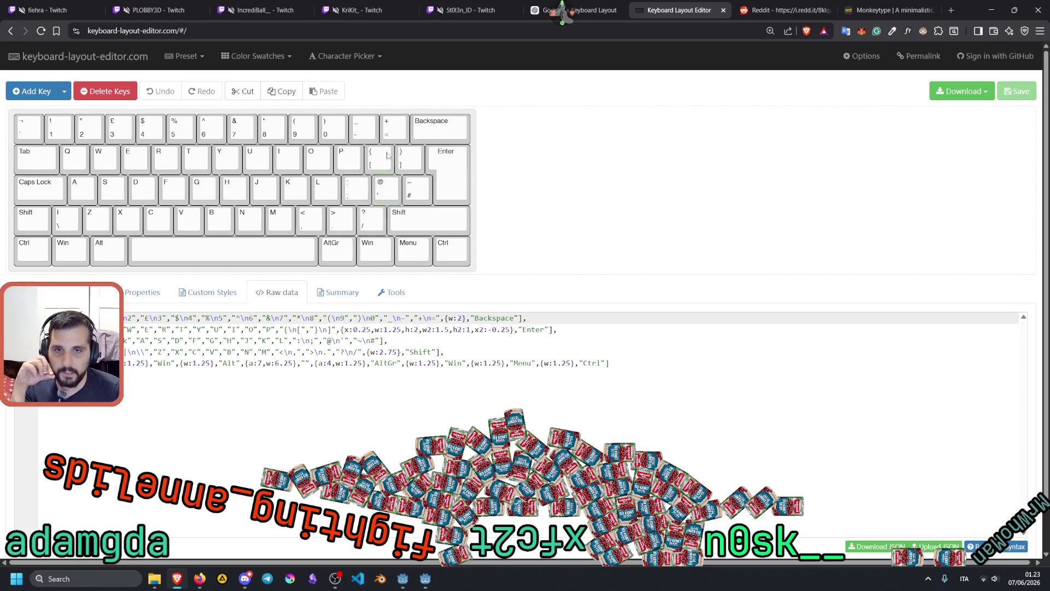
# Step: Load the Keycool 84 preset, then switch to the 40% JD40 layout
pyautogui.click(186, 56)
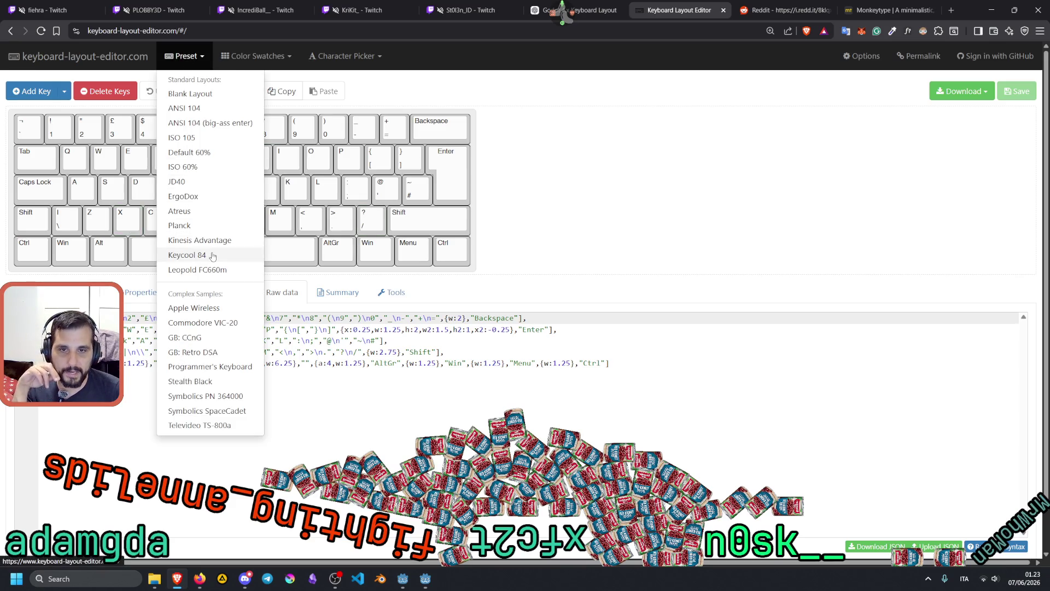
pyautogui.click(214, 252)
pyautogui.click(186, 56)
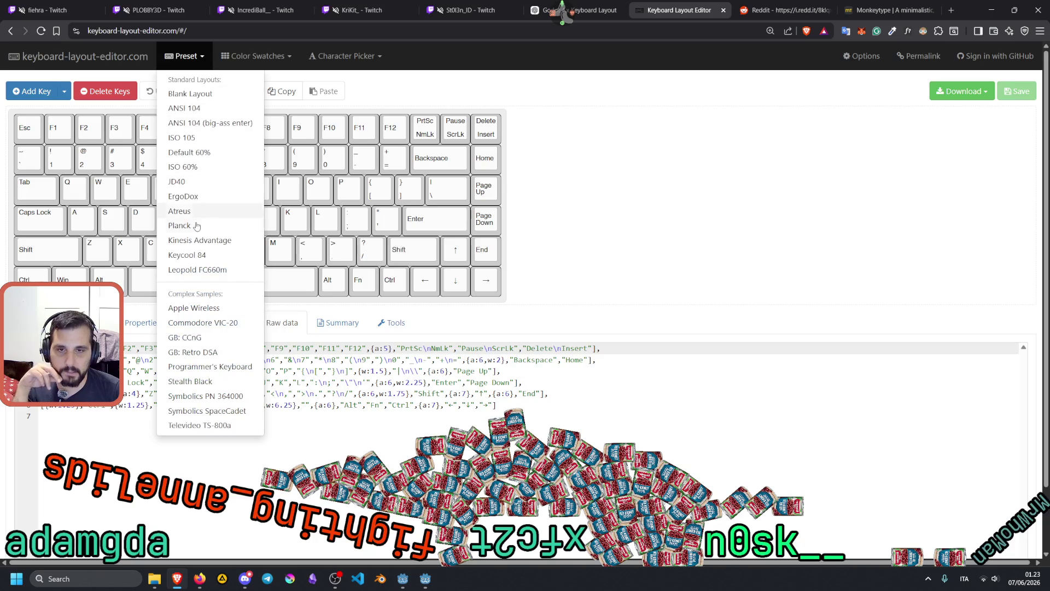
pyautogui.click(186, 181)
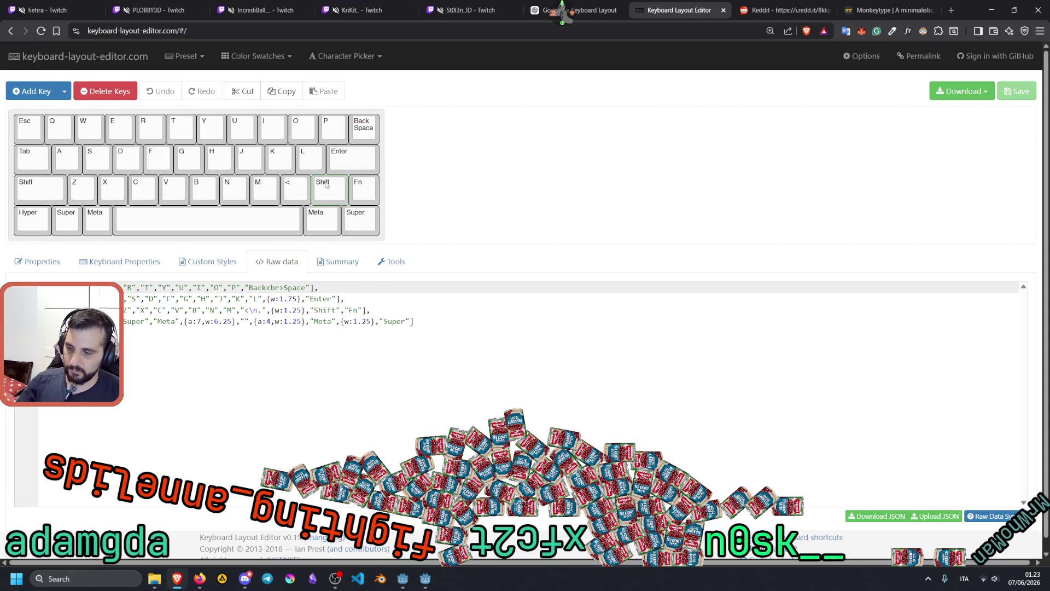
# Step: Load the full-size ISO 105 preset and select its numpad 6 and 5 keys
pyautogui.click(185, 56)
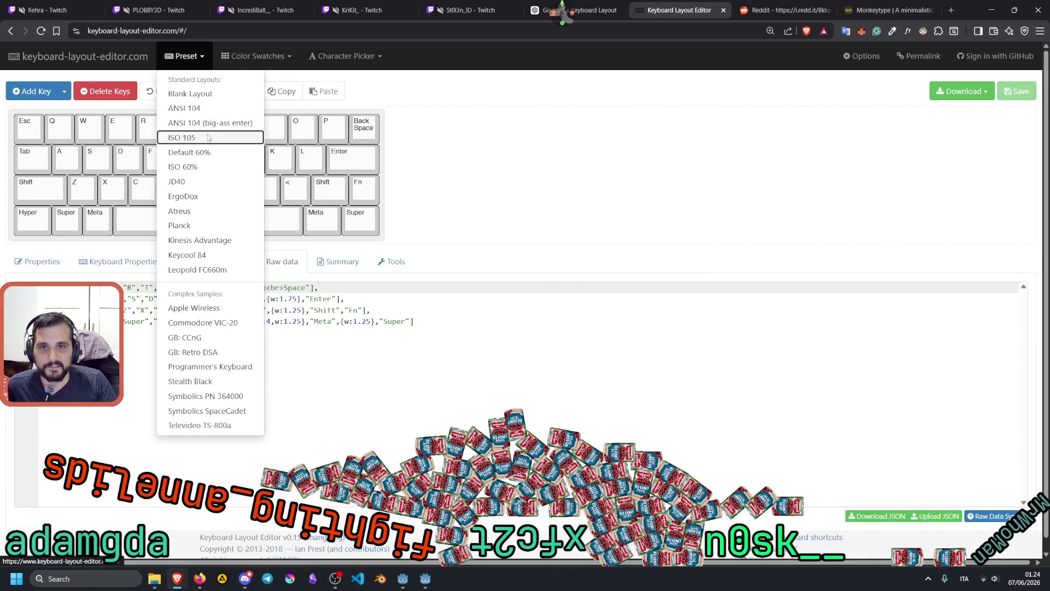
pyautogui.click(216, 137)
pyautogui.click(651, 234)
pyautogui.click(622, 234)
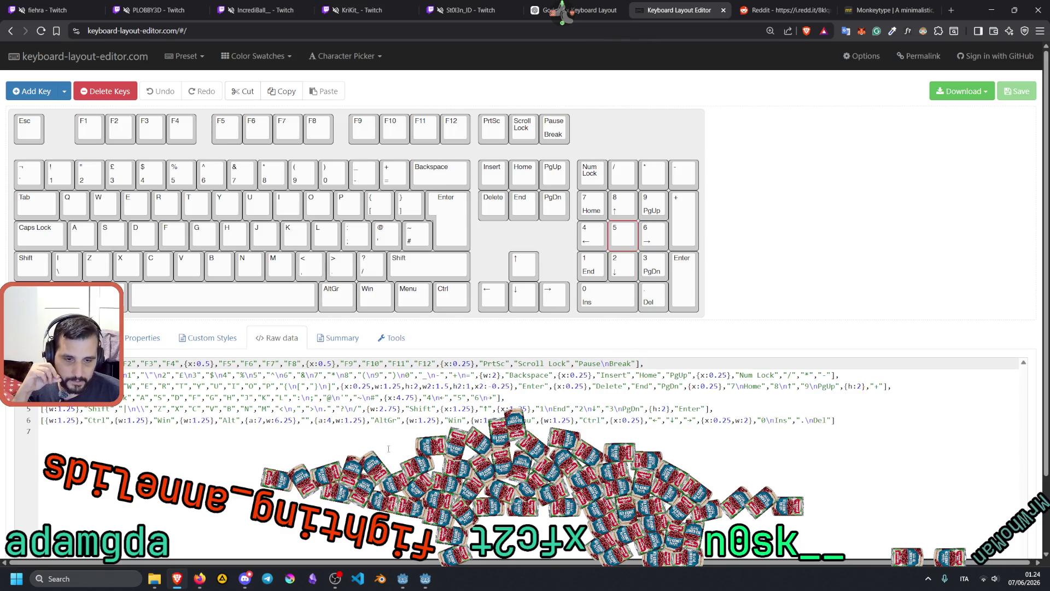
pyautogui.moveTo(399, 580)
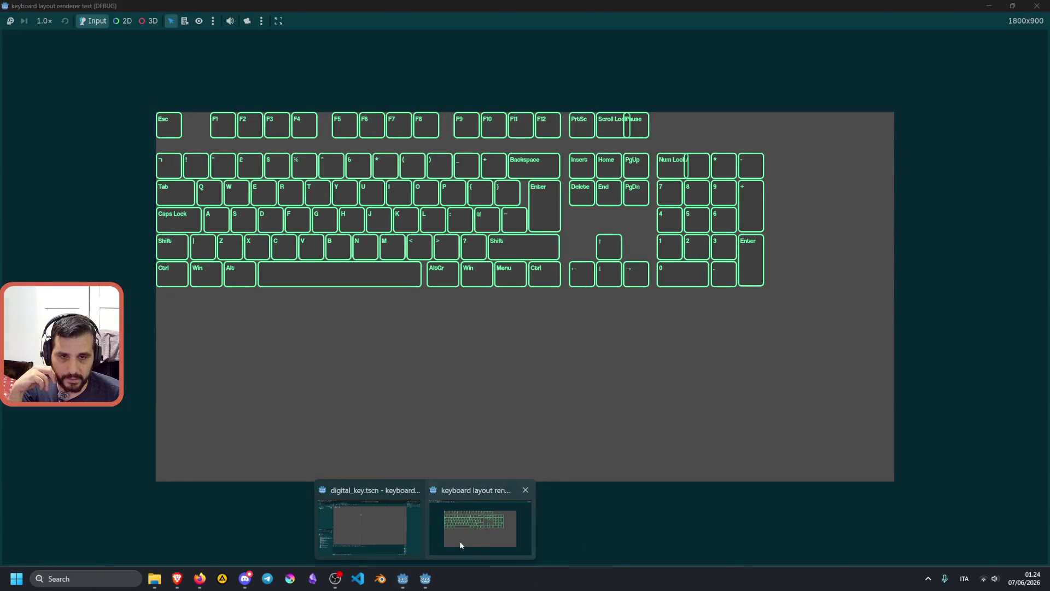
# Step: Bring the renderer test forward and tap S, D, A, F and G to check each lights up
pyautogui.click(459, 540)
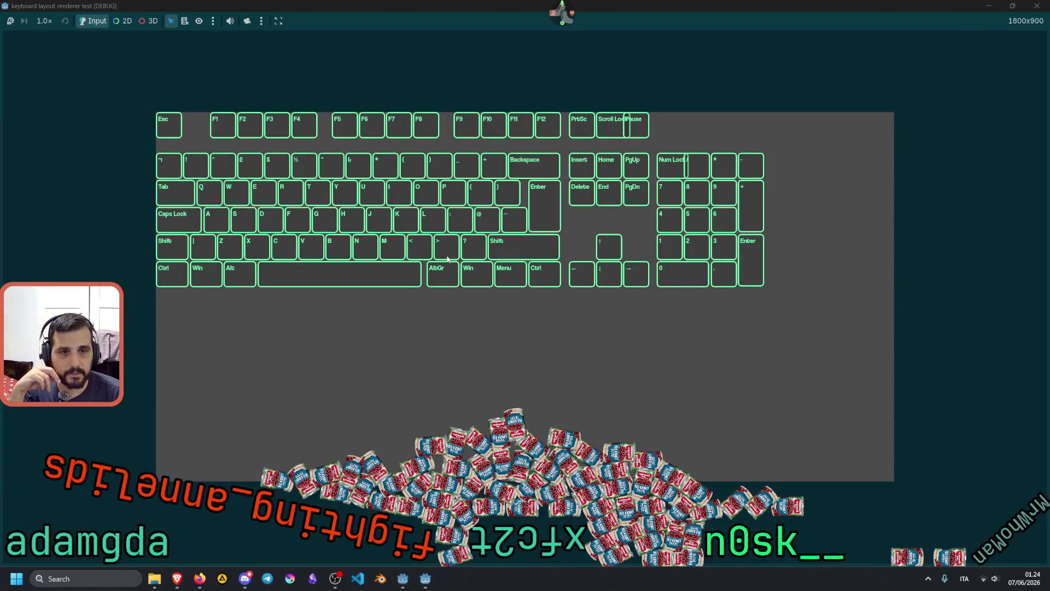
pyautogui.press('s')
pyautogui.press('d')
pyautogui.press('a')
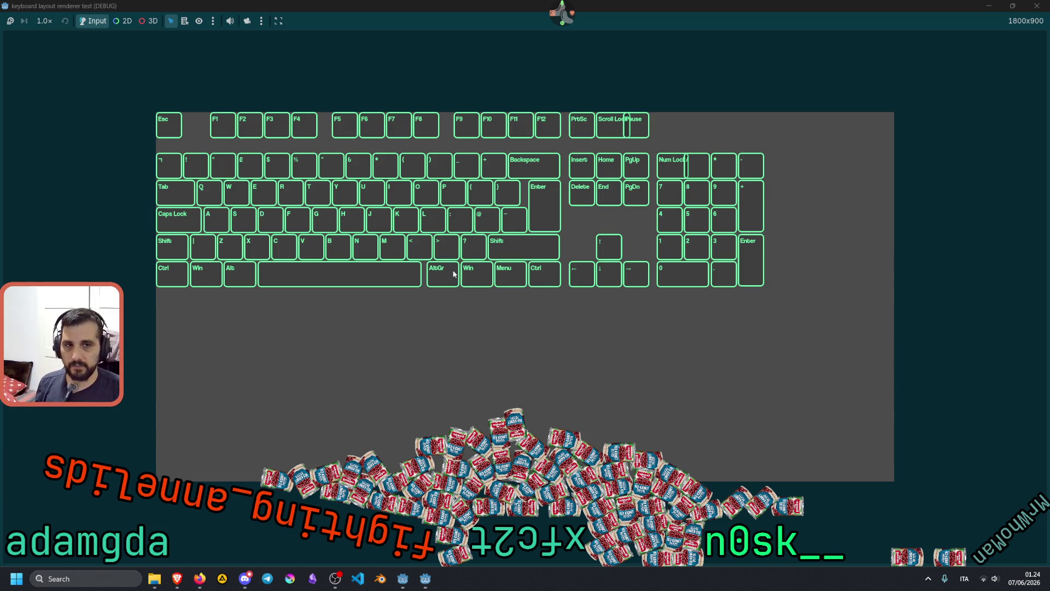
pyautogui.press('d')
pyautogui.press('a')
pyautogui.press('f')
pyautogui.press('g')
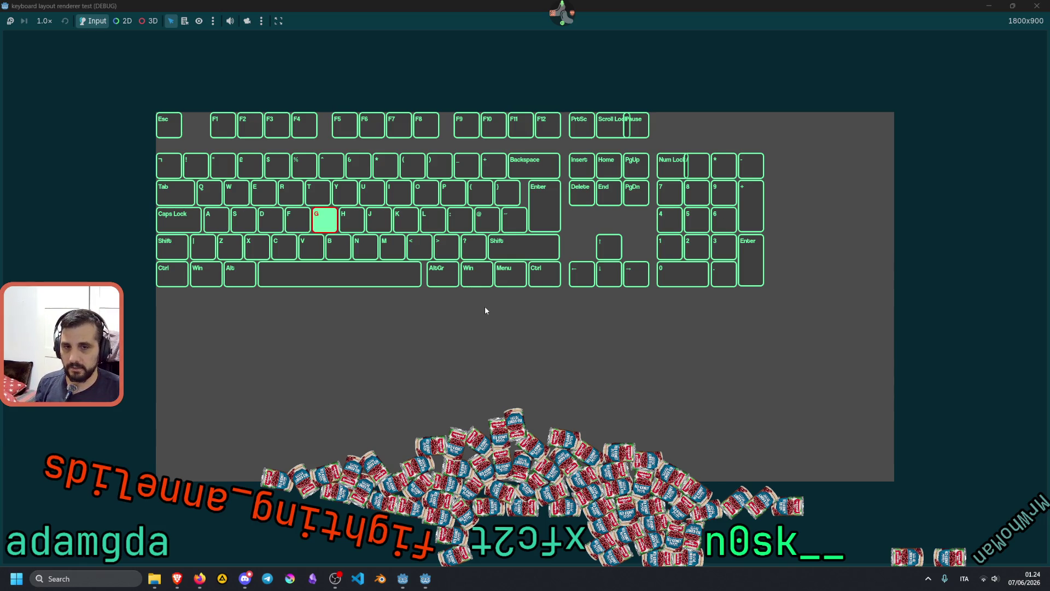
pyautogui.press('f')
# Step: Hold S, D and A together to test simultaneous highlighting, then return to the browser
pyautogui.press('s')
pyautogui.press('d')
pyautogui.press('a')
pyautogui.press('d')
pyautogui.press('s')
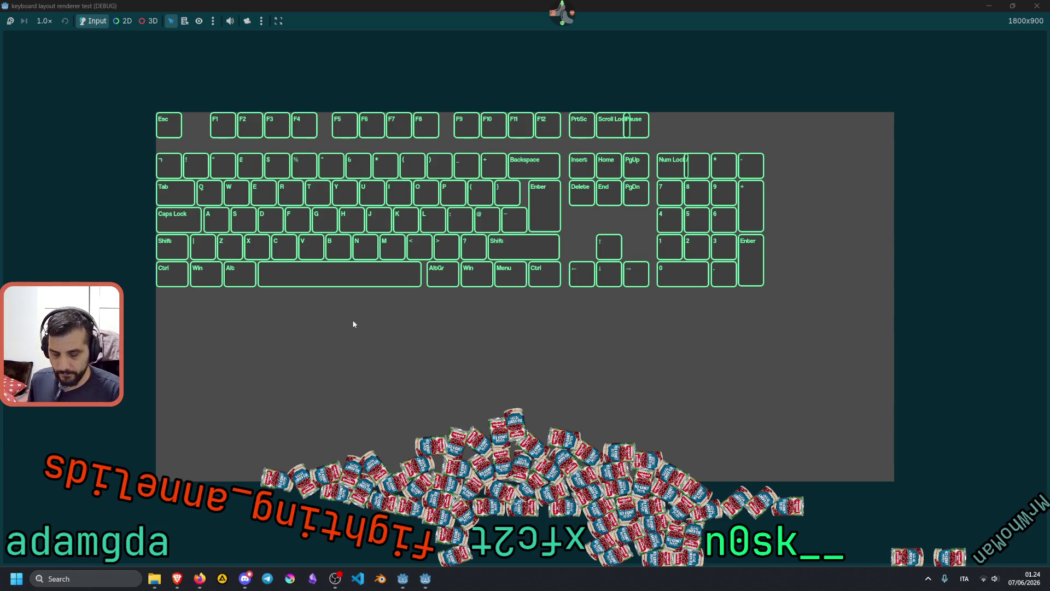
pyautogui.click(177, 579)
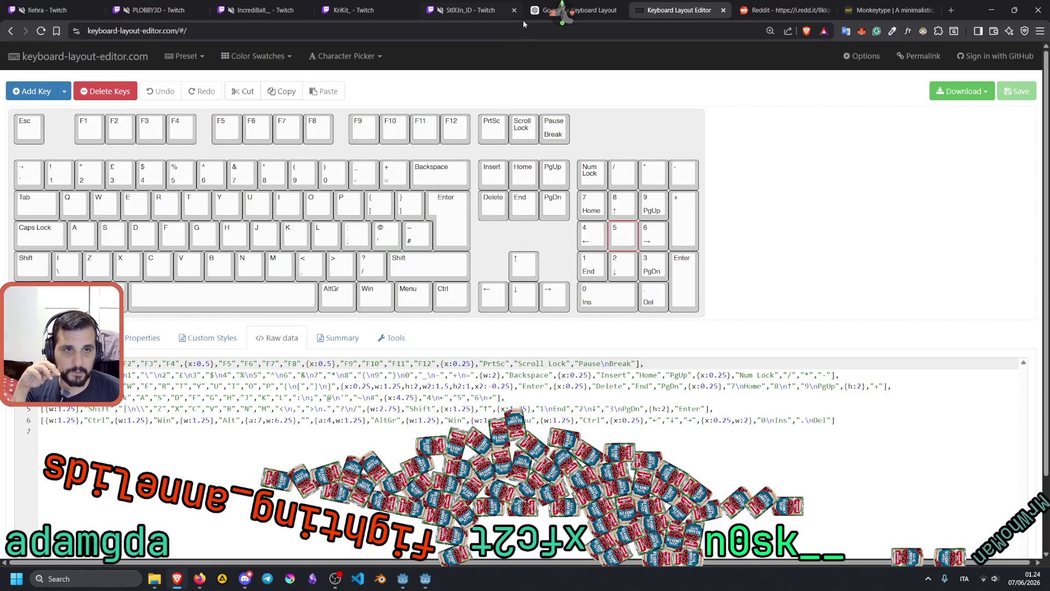
# Step: Open the Godot 4.x Keyboard Layout chat and hide the chat list sidebar
pyautogui.click(580, 10)
pyautogui.middleClick(563, 15)
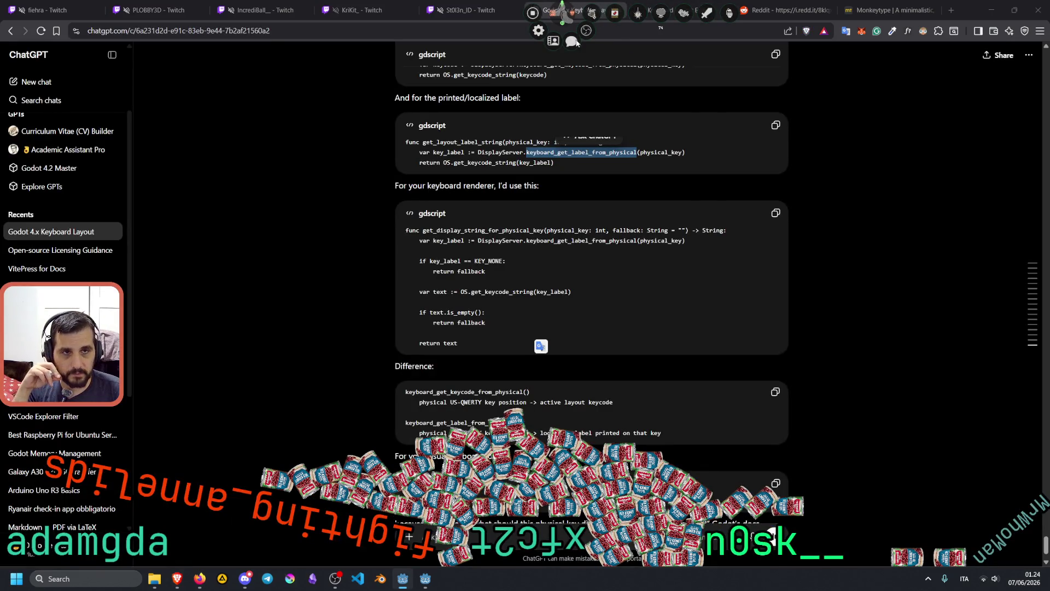
pyautogui.click(564, 22)
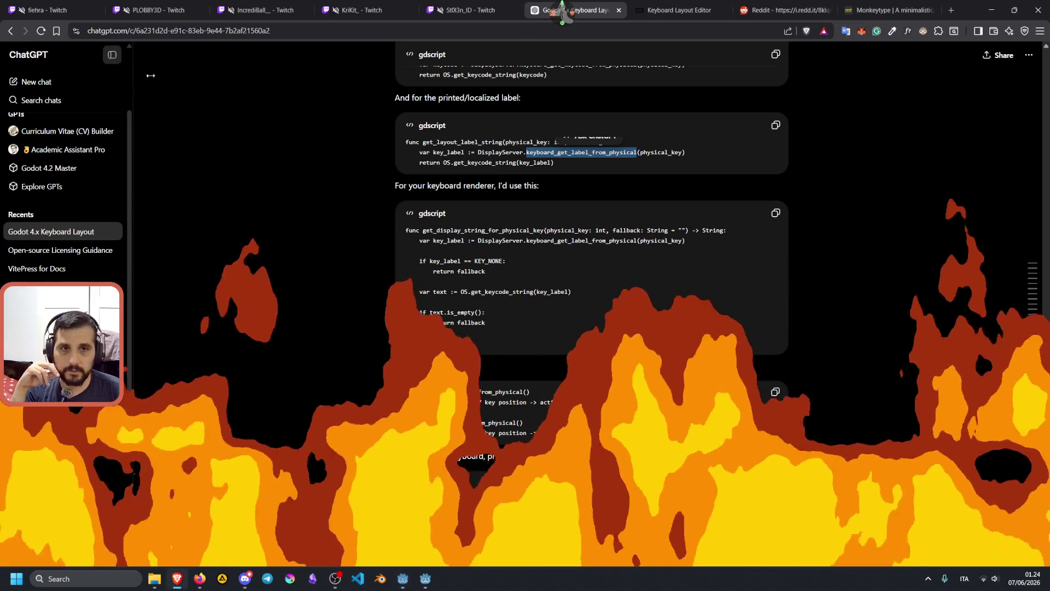
pyautogui.click(112, 56)
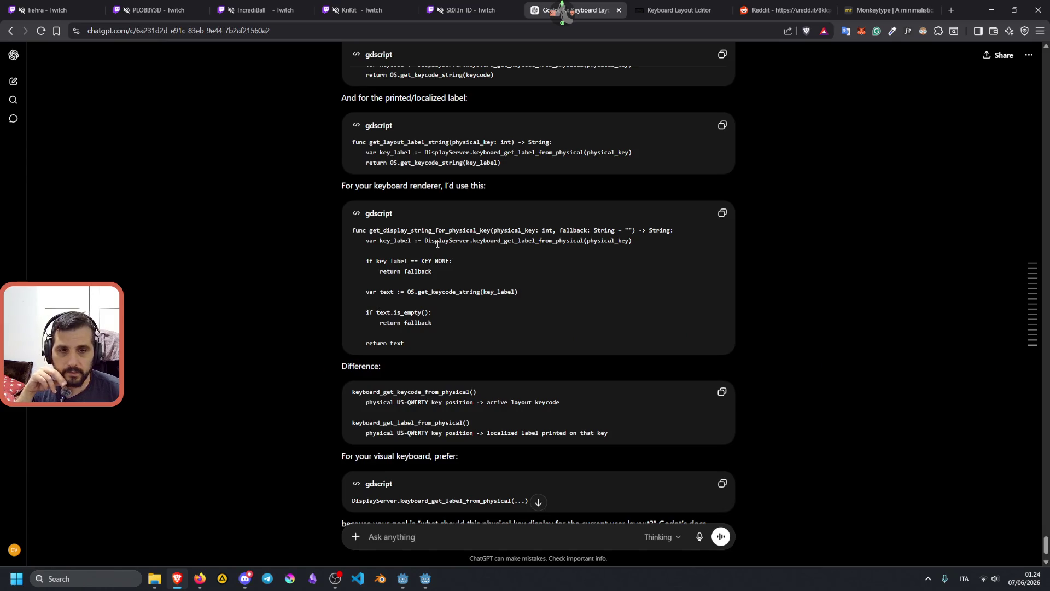
# Step: Read through the gdscript code blocks and the Difference explanation about localized labels
pyautogui.moveTo(403, 230)
pyautogui.mouseDown()
pyautogui.moveTo(382, 248)
pyautogui.moveTo(432, 271)
pyautogui.mouseUp()
pyautogui.click(369, 284)
pyautogui.moveTo(375, 290)
pyautogui.mouseDown()
pyautogui.moveTo(432, 322)
pyautogui.moveTo(461, 323)
pyautogui.mouseUp()
pyautogui.click(413, 332)
pyautogui.scroll(-2, 412, 332)
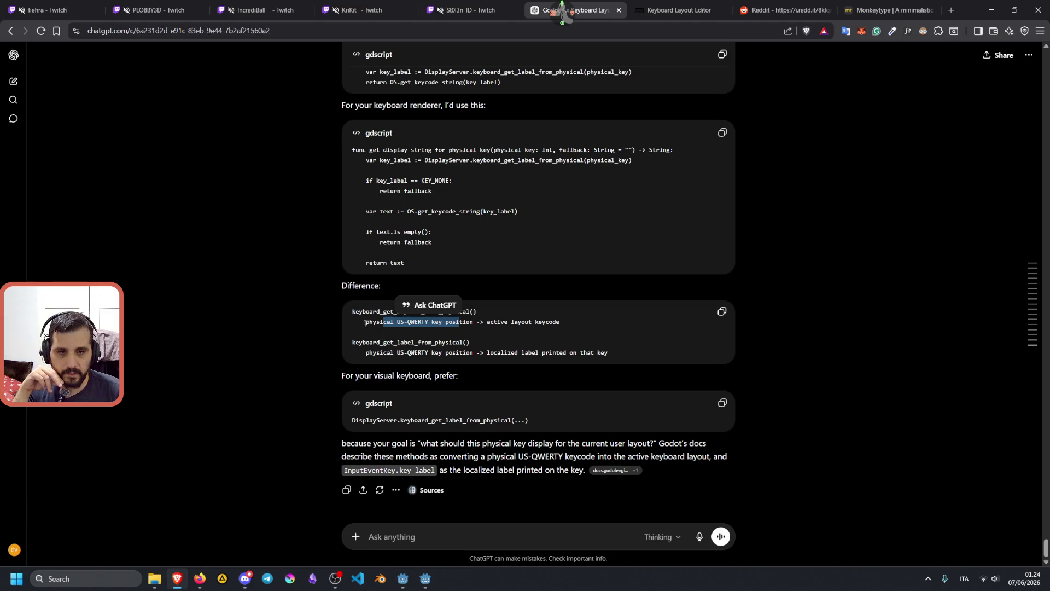
pyautogui.click(399, 322)
pyautogui.moveTo(390, 311)
pyautogui.mouseDown()
pyautogui.moveTo(475, 322)
pyautogui.moveTo(508, 353)
pyautogui.moveTo(361, 343)
pyautogui.mouseUp()
pyautogui.click(519, 323)
pyautogui.doubleClick(516, 353)
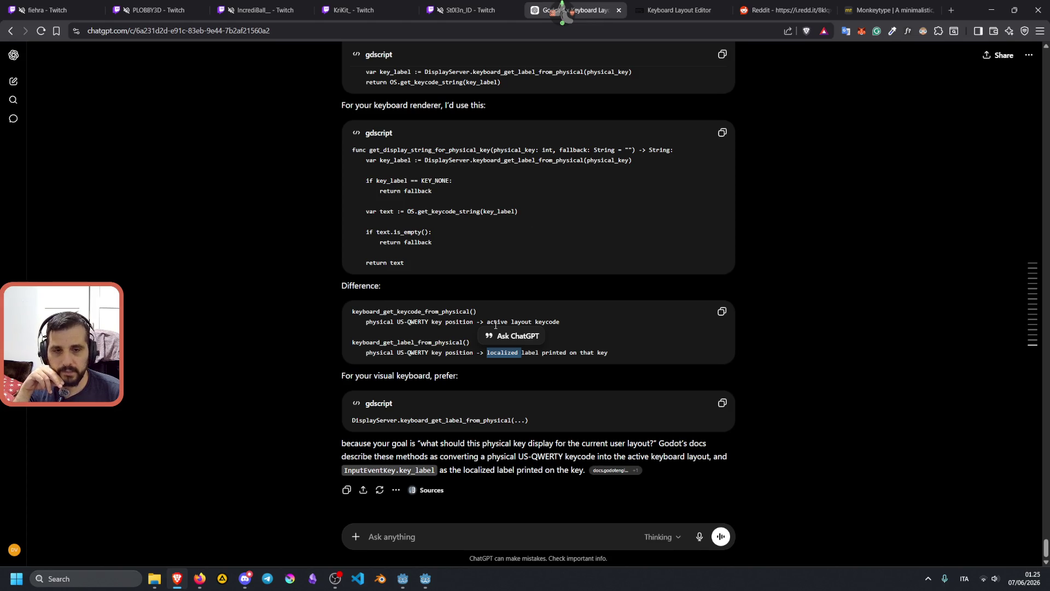
# Step: Reread the keyboard_get_label_from_physical code and its two body lines for the localized label
pyautogui.scroll(3, 491, 350)
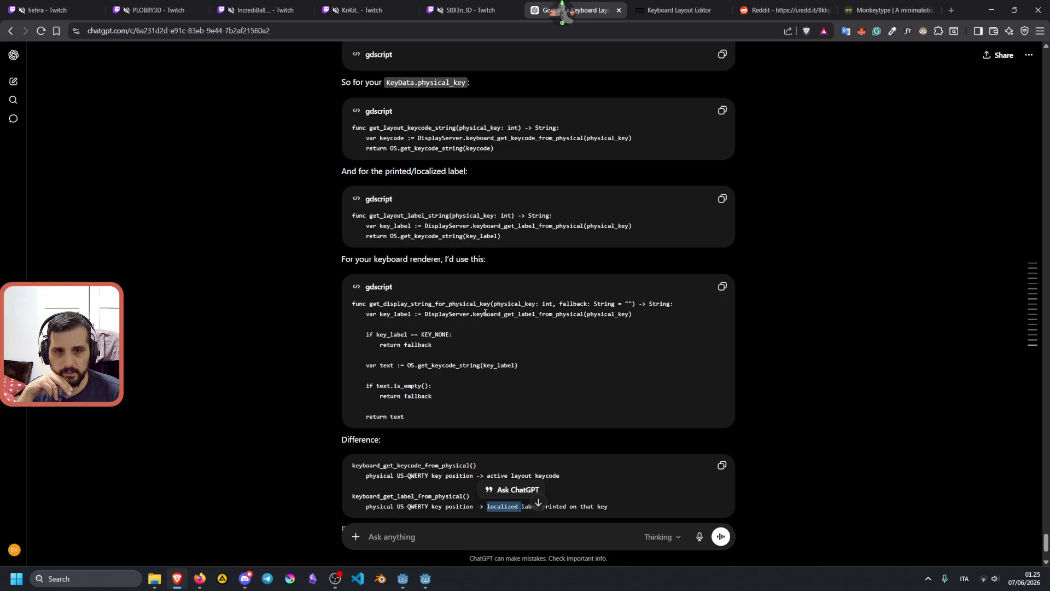
pyautogui.doubleClick(430, 171)
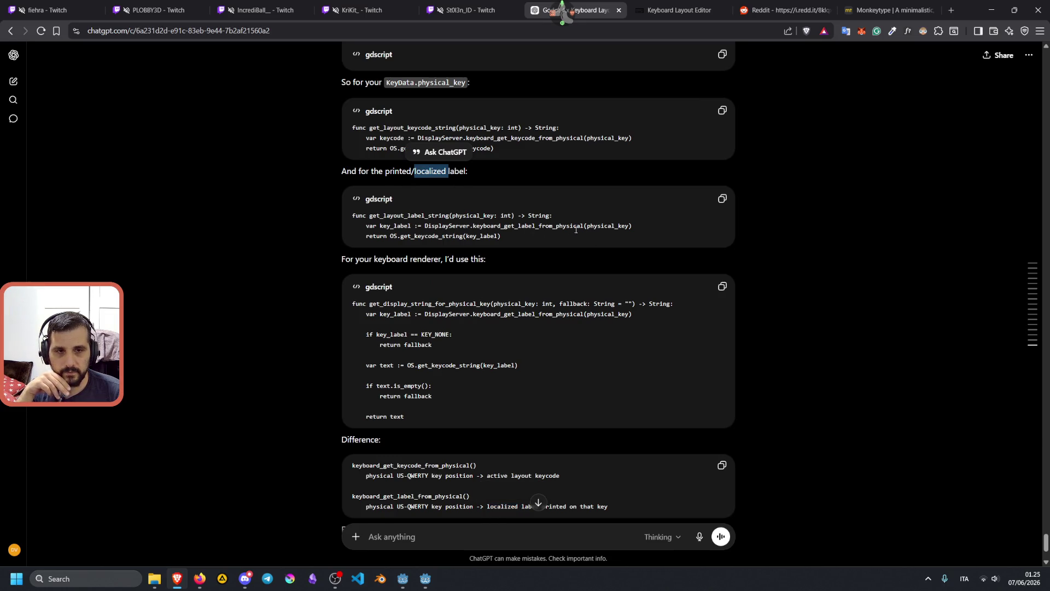
pyautogui.doubleClick(518, 225)
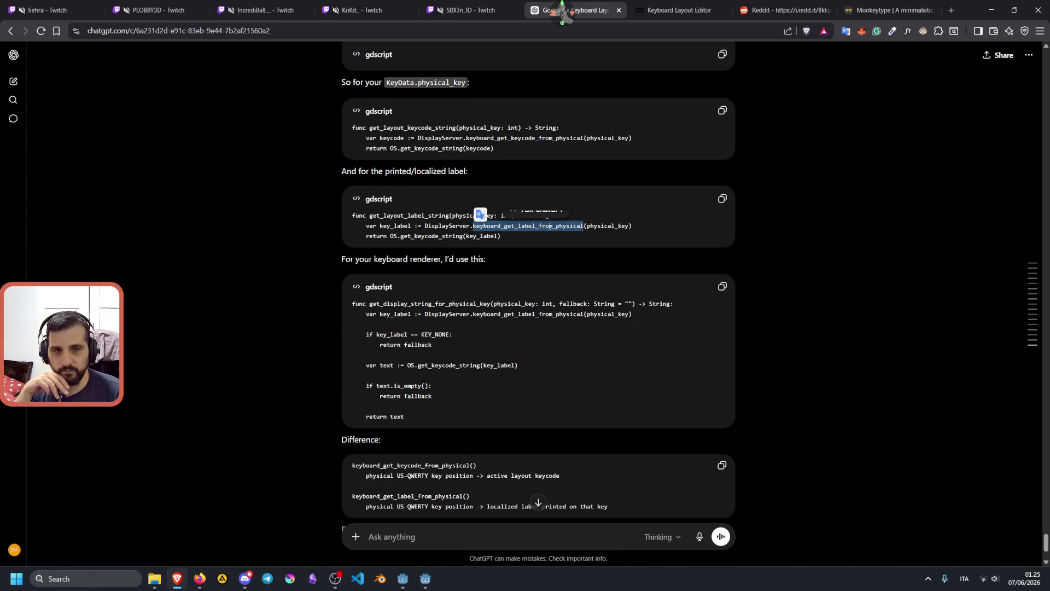
pyautogui.doubleClick(519, 137)
pyautogui.moveTo(501, 236)
pyautogui.mouseDown()
pyautogui.moveTo(356, 224)
pyautogui.moveTo(364, 225)
pyautogui.mouseUp()
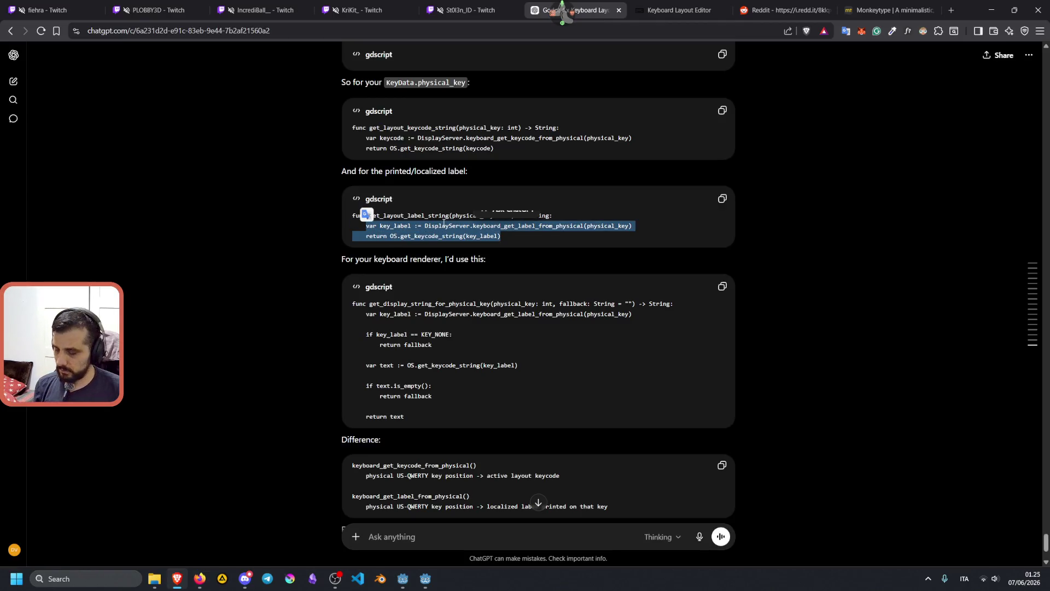
# Step: Bring the Godot editor forward and select the digital_key node in digital_key.tscn
pyautogui.moveTo(424, 579)
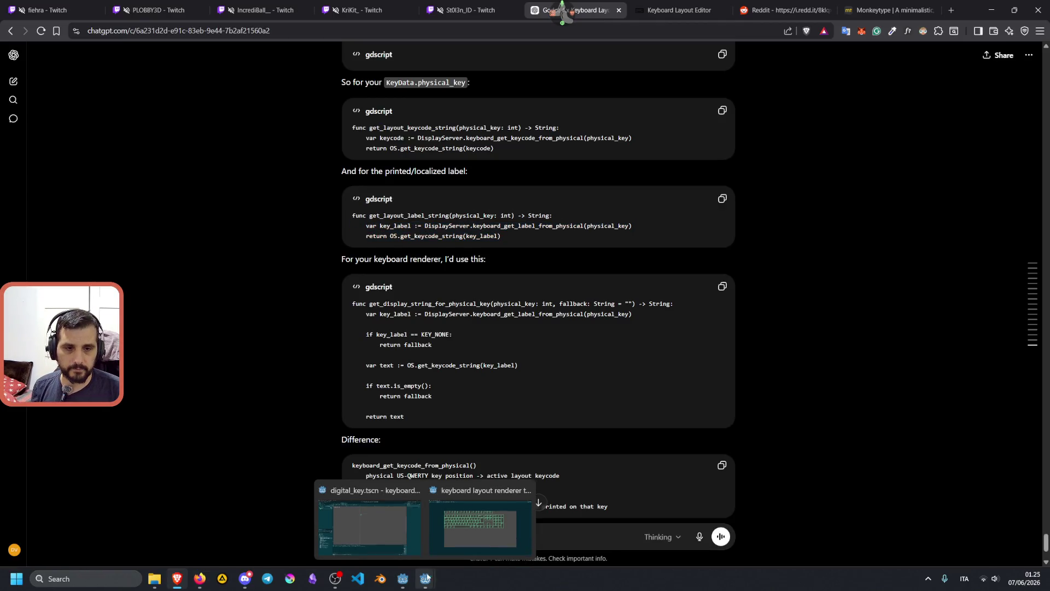
pyautogui.moveTo(416, 547)
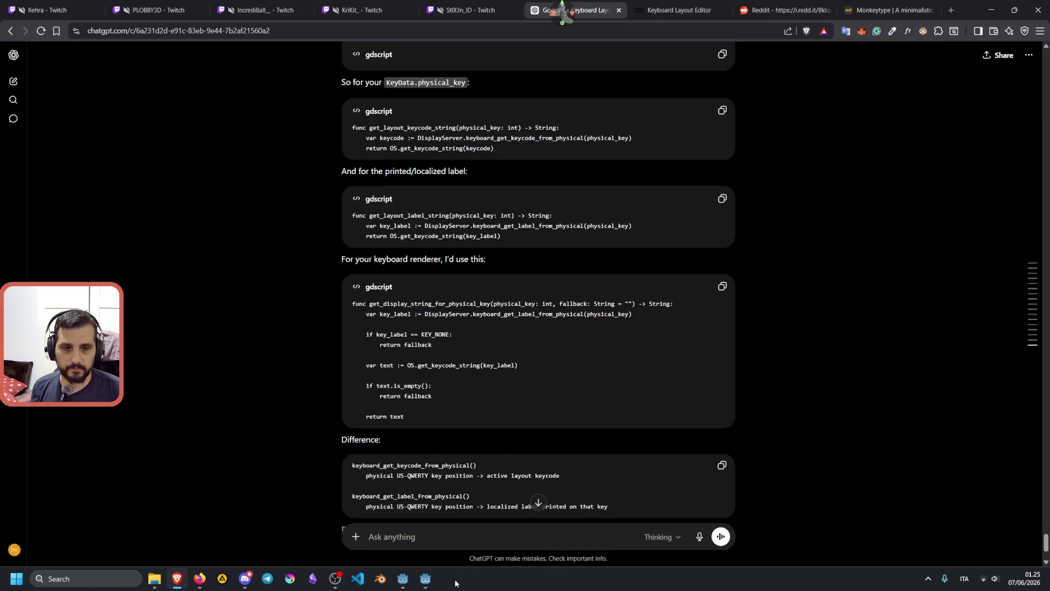
pyautogui.click(394, 525)
pyautogui.click(84, 80)
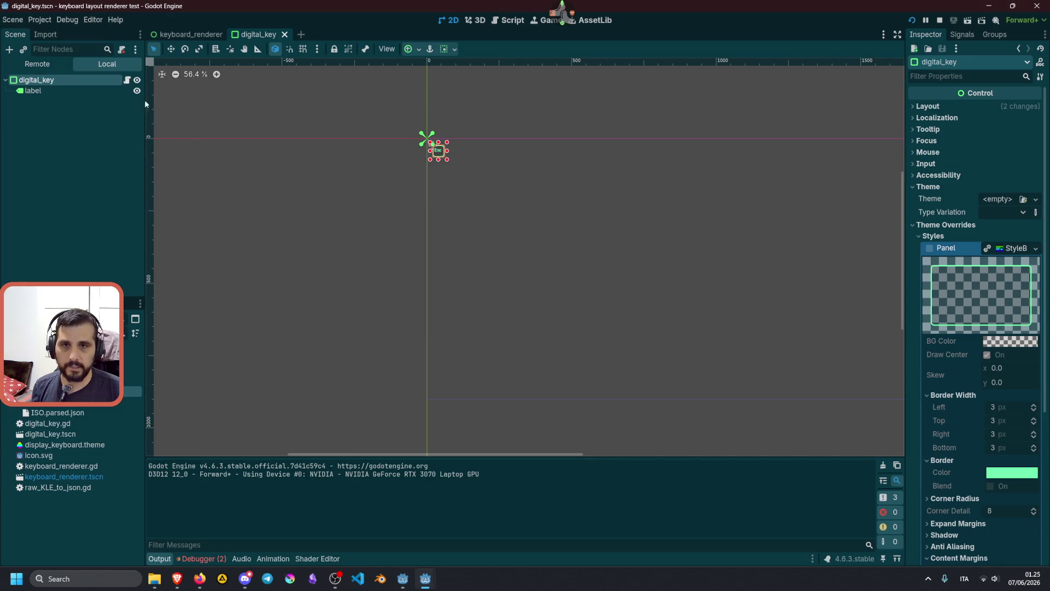
# Step: Open the digital_key script and stop the running test scene
pyautogui.click(137, 80)
pyautogui.click(137, 80)
pyautogui.click(127, 81)
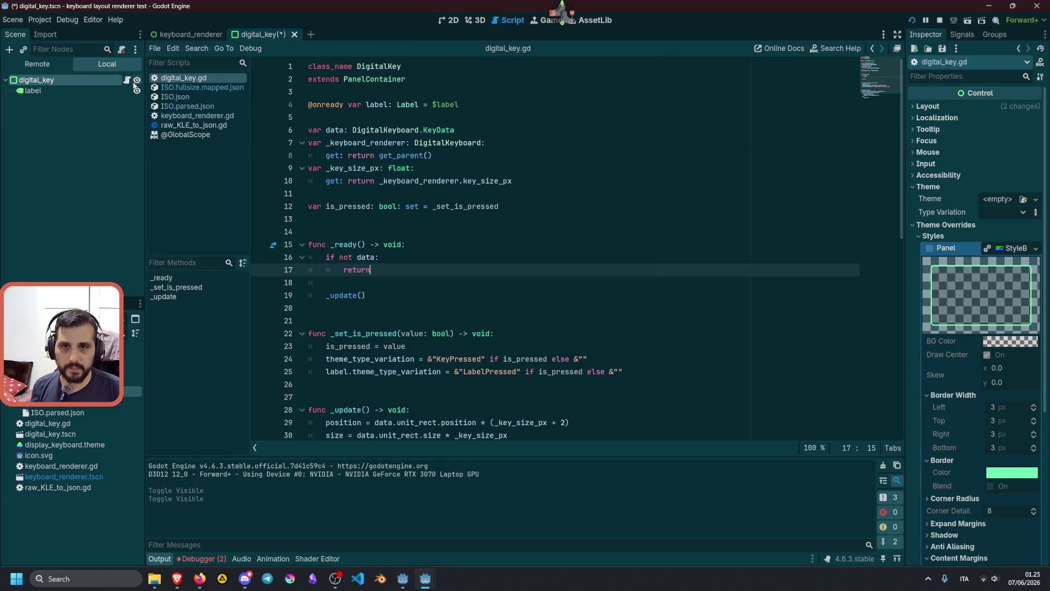
pyautogui.click(938, 21)
# Step: Add an _update_position_size() call at the top of the _update function
pyautogui.click(438, 129)
pyautogui.click(409, 206)
pyautogui.scroll(-3, 389, 231)
pyautogui.click(388, 231)
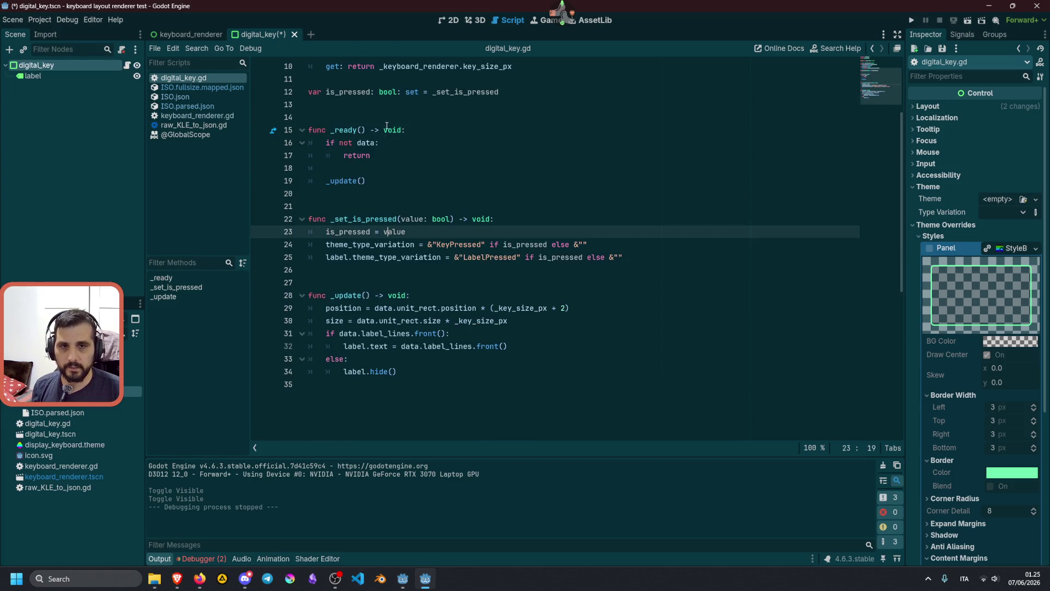
pyautogui.click(365, 308)
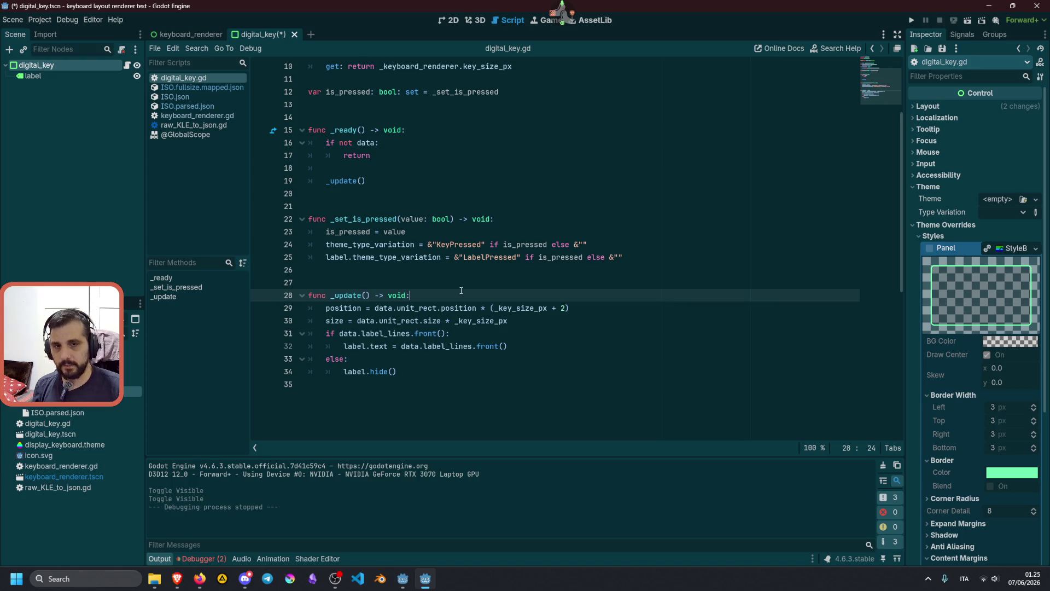
pyautogui.hotkey('ctrl', 'shift', 'Return')
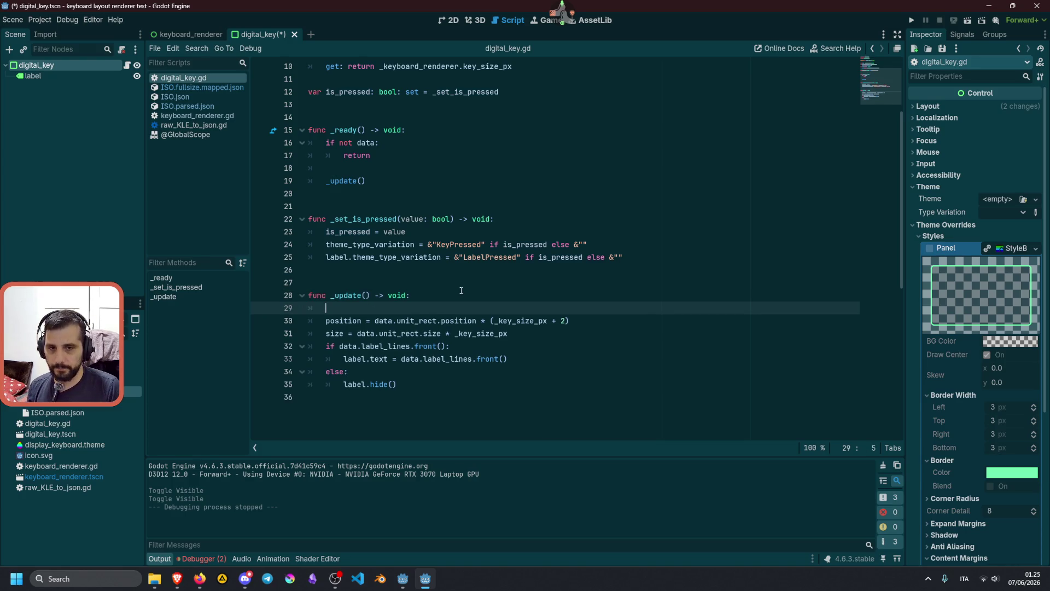
pyautogui.write('_update_position_size()')
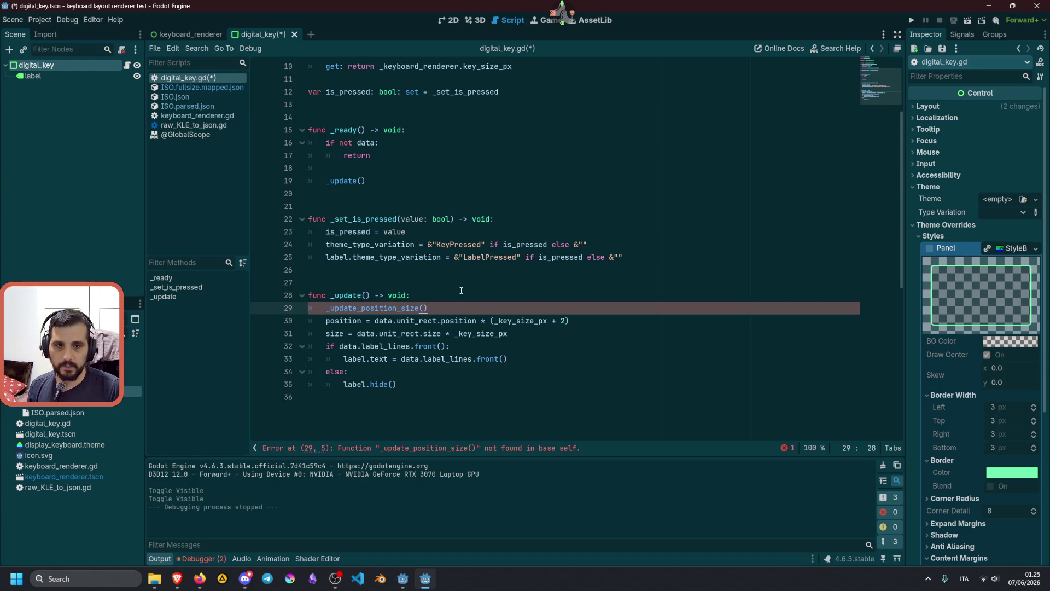
pyautogui.press('Return')
pyautogui.press('Return')
pyautogui.press('Return')
# Step: Declare func _update_position_size() -> void: above the position and size lines
pyautogui.press('BackSpace')
pyautogui.write('func _update_')
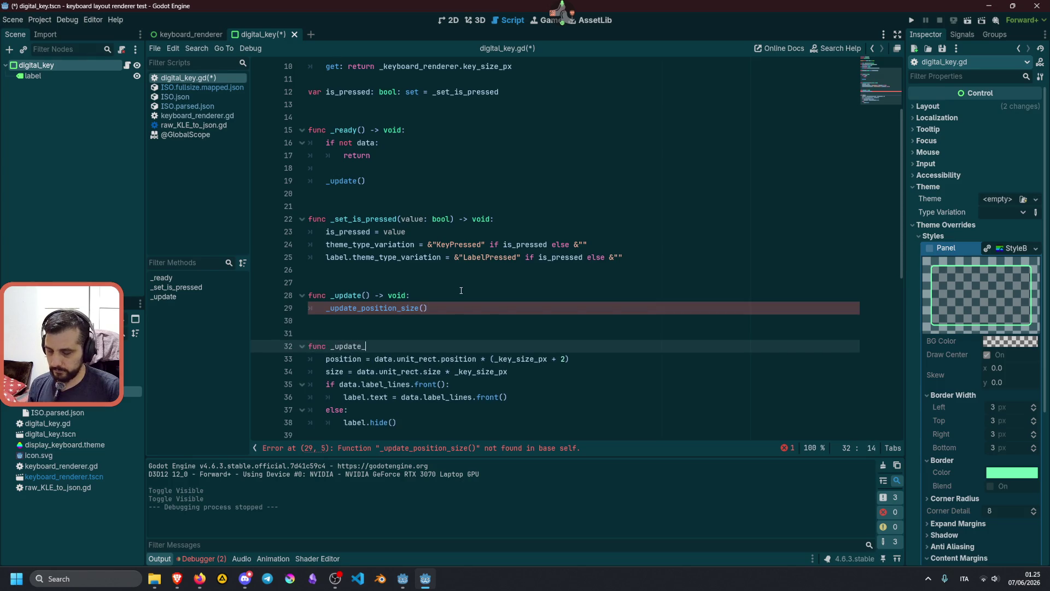
pyautogui.write('position_size()')
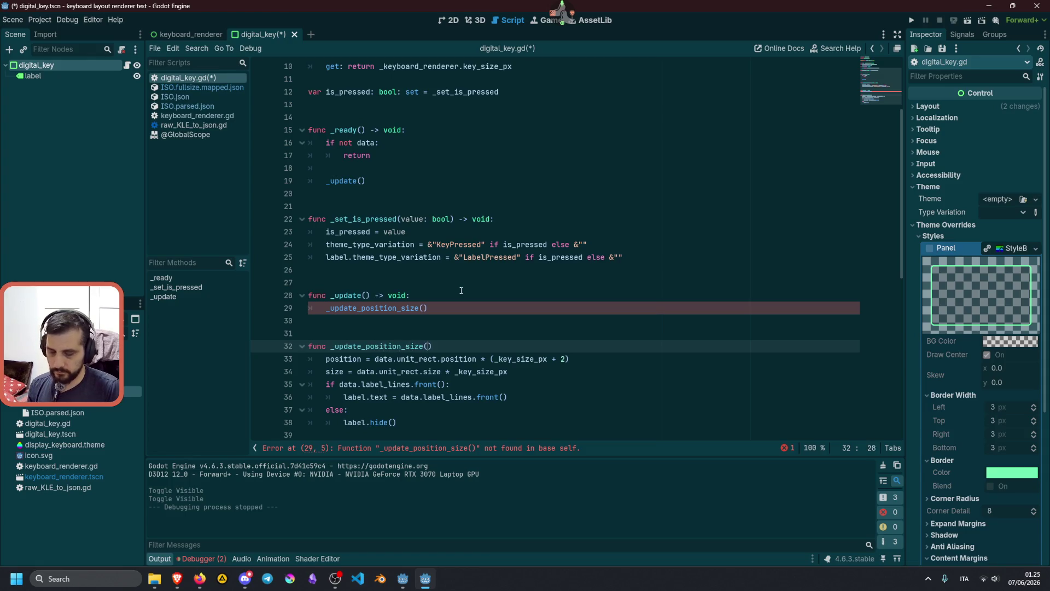
pyautogui.write(' -> void:')
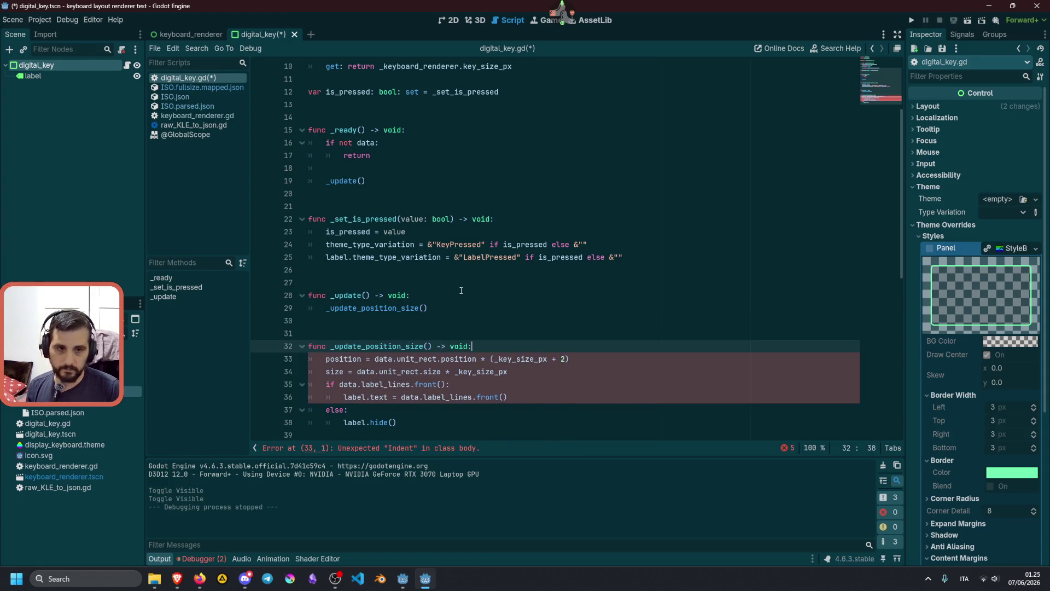
pyautogui.press('Down')
pyautogui.press('Down')
pyautogui.press('Down')
pyautogui.press('Up')
pyautogui.press('Home')
pyautogui.press('Return')
pyautogui.press('Return')
pyautogui.press('Return')
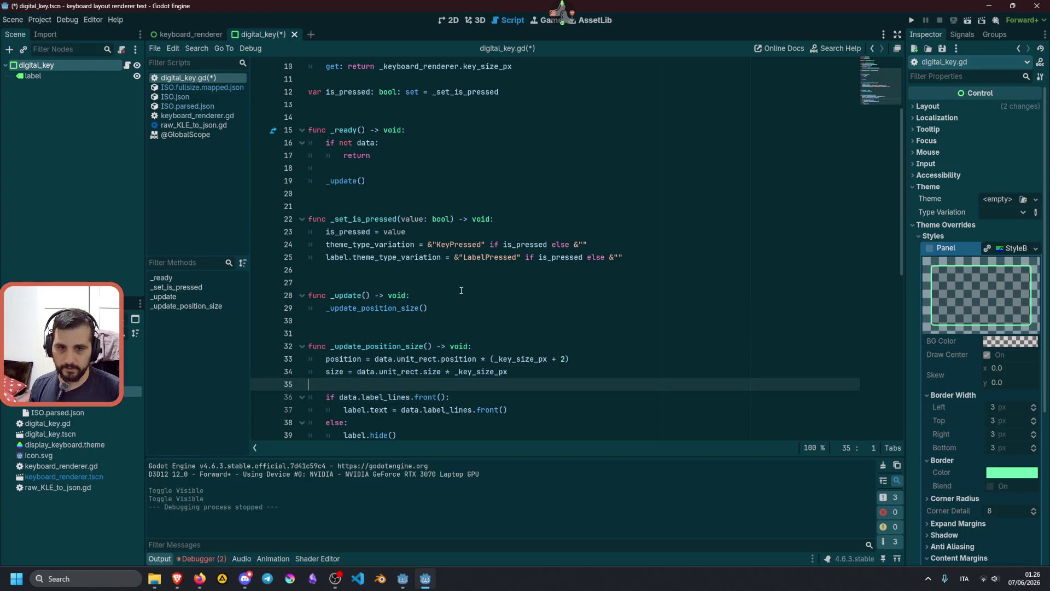
pyautogui.press('Up')
pyautogui.write('func _unpdate_')
pyautogui.write('bales(')
pyautogui.press('Left')
pyautogui.press('Left')
pyautogui.press('Left')
pyautogui.press('BackSpace')
pyautogui.write('lab')
pyautogui.press('End')
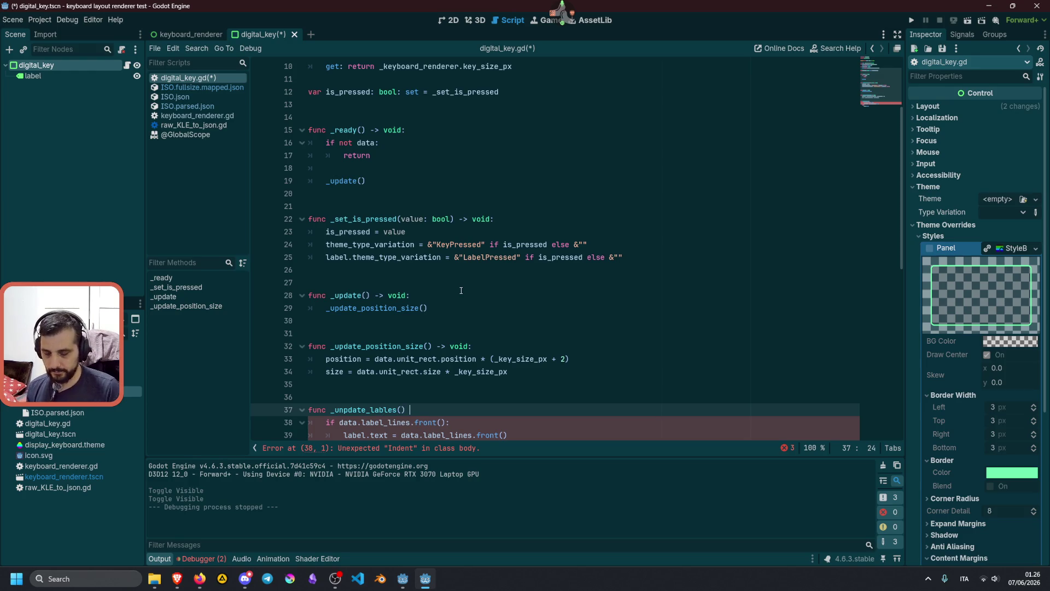
pyautogui.press('Left')
pyautogui.press('Left')
pyautogui.press('Left')
pyautogui.press('Left')
pyautogui.press('BackSpace')
pyautogui.press('End')
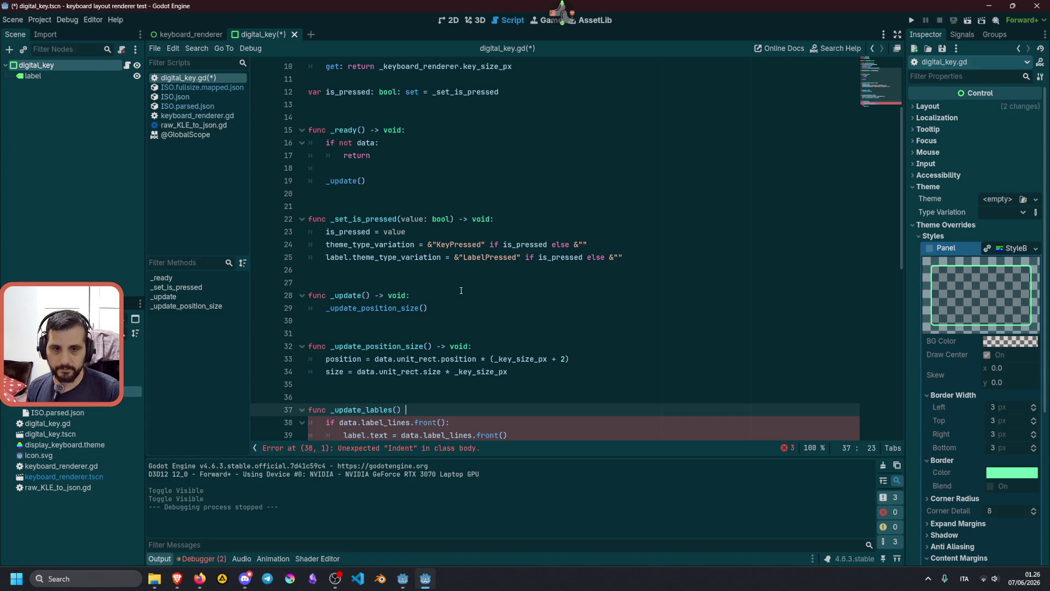
pyautogui.write('-> void:')
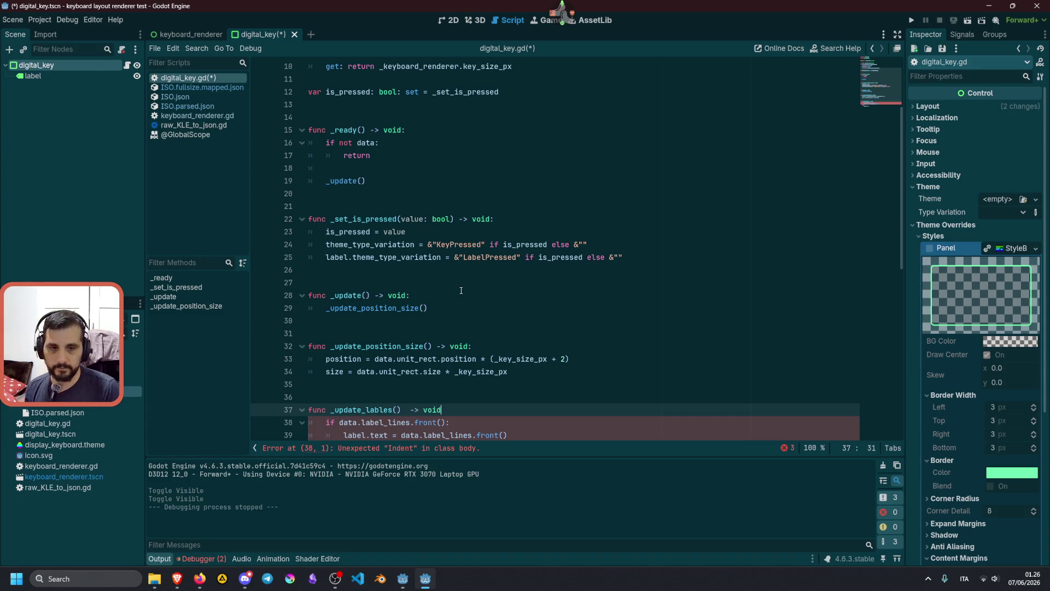
pyautogui.hotkey('ctrl', 'Left')
pyautogui.hotkey('ctrl', 'Left')
pyautogui.hotkey('ctrl', 'Left')
pyautogui.hotkey('ctrl', 'Right')
pyautogui.hotkey('ctrl', 'Right')
pyautogui.press('Delete')
pyautogui.press('Down')
pyautogui.press('Down')
pyautogui.press('Down')
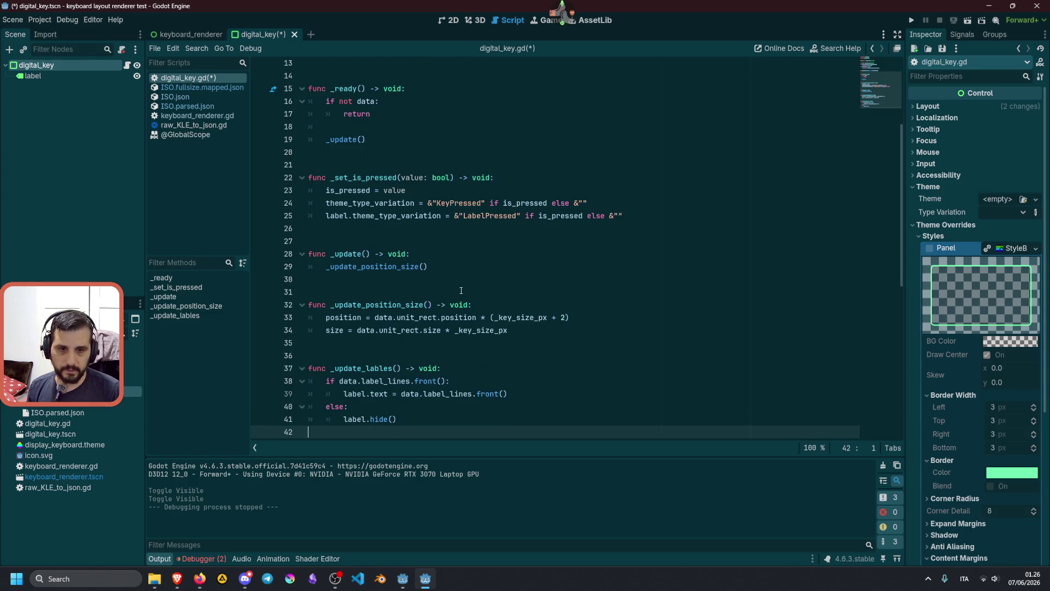
pyautogui.press('Up')
pyautogui.press('Up')
pyautogui.press('Up')
pyautogui.press('End')
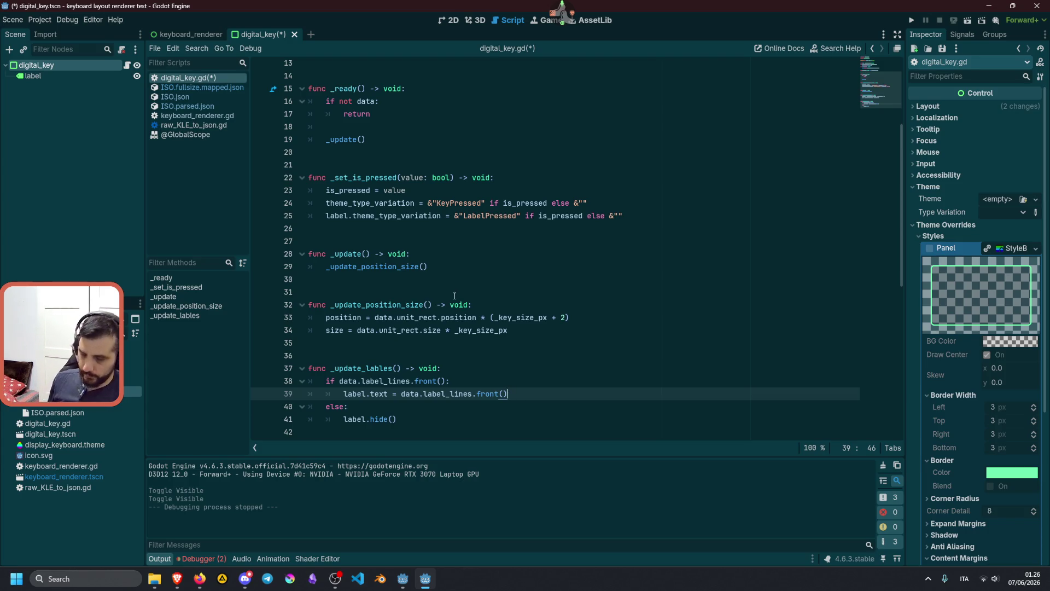
pyautogui.click(374, 382)
pyautogui.click(425, 383)
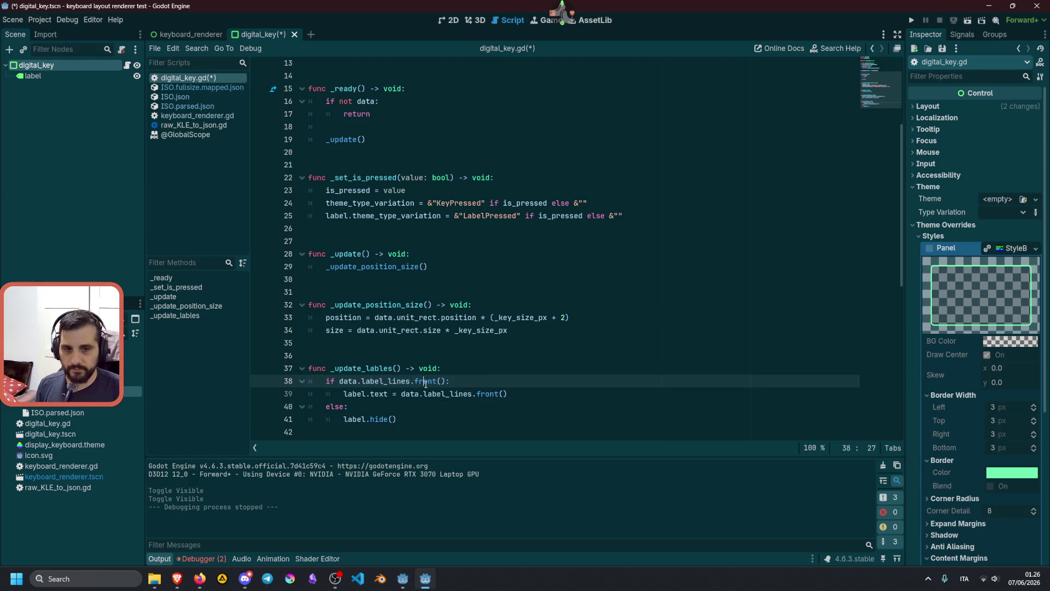
pyautogui.doubleClick(382, 393)
pyautogui.click(460, 371)
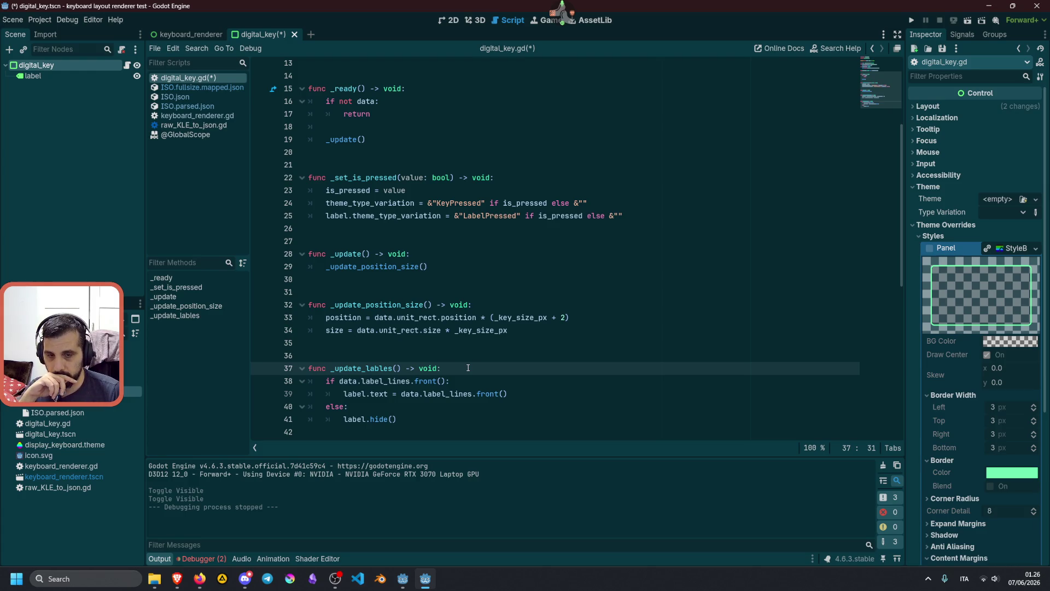
pyautogui.scroll(-2, 456, 372)
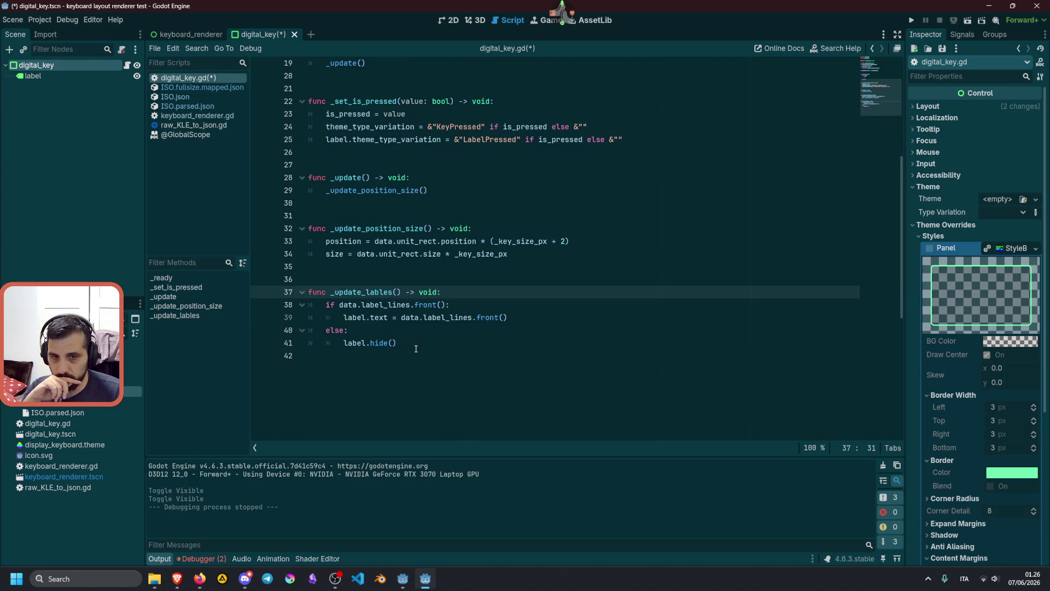
# Step: Paste the keyboard_get_label_from_physical key_label line below line 39 and check its documentation
pyautogui.click(401, 328)
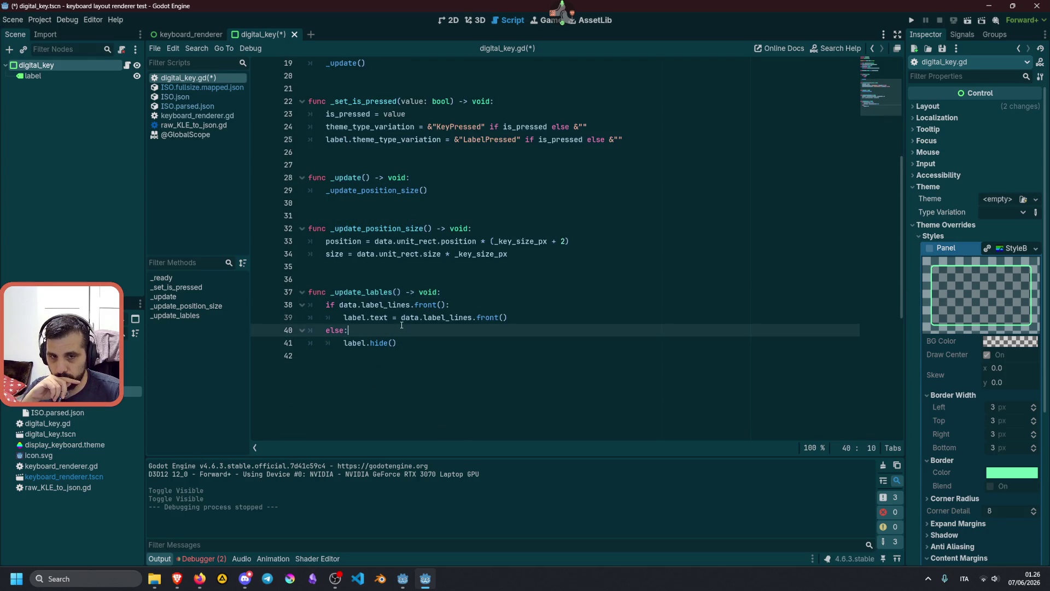
pyautogui.click(403, 318)
pyautogui.press('End')
pyautogui.press('Return')
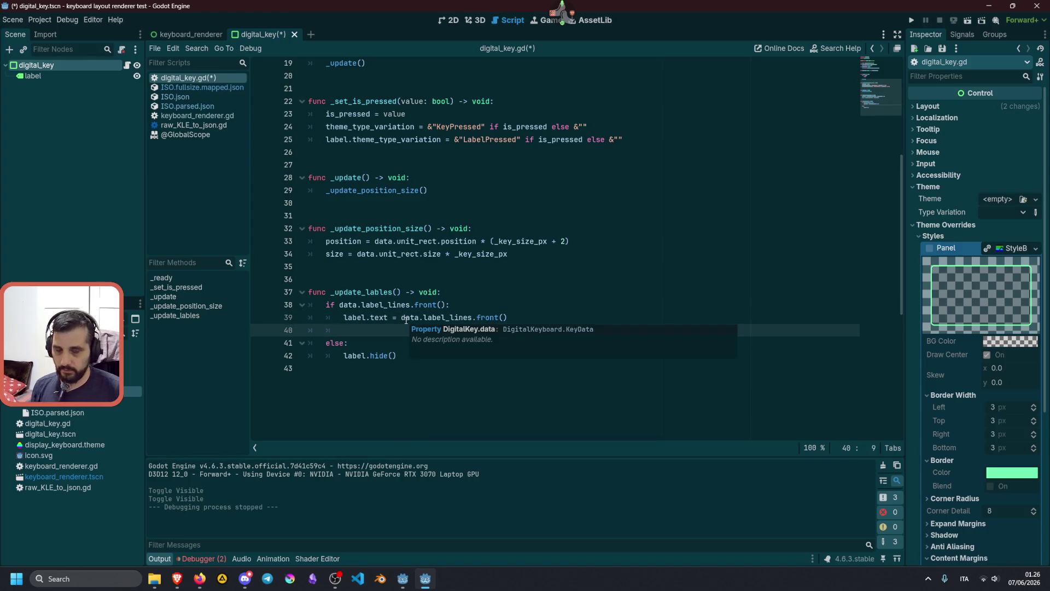
pyautogui.write('var key_label := DisplayServer.keyboard_get_label_from_physical(physical_key) \treturn OS.get_keycode_string(key_label)')
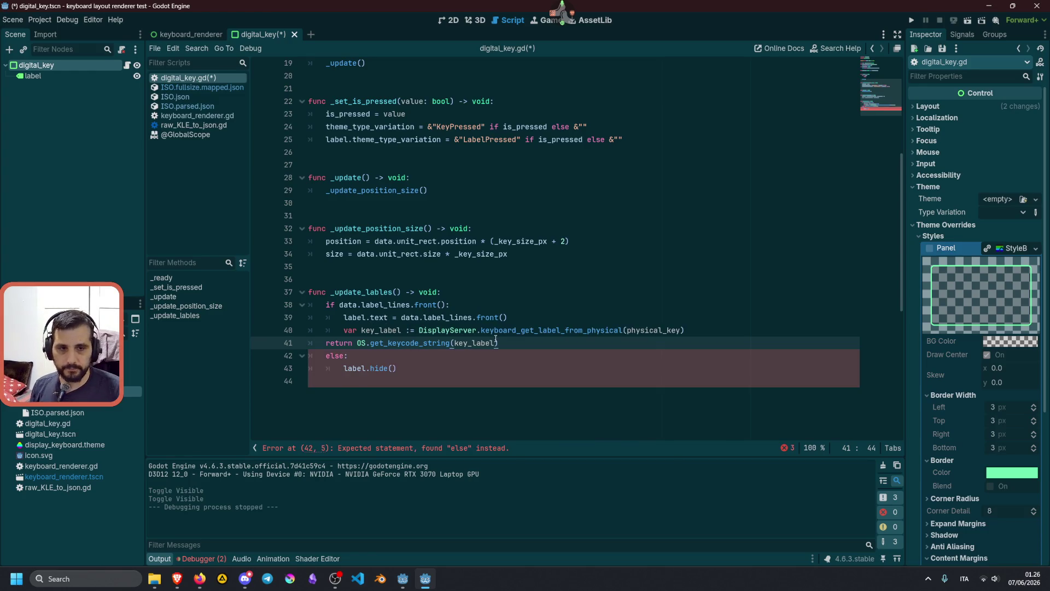
pyautogui.doubleClick(380, 330)
pyautogui.doubleClick(531, 331)
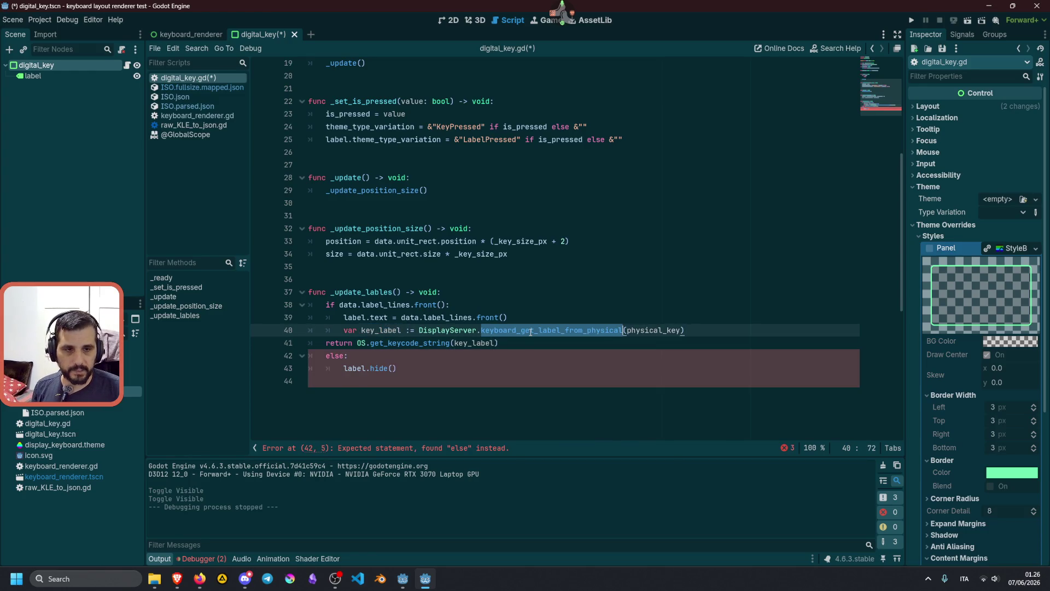
pyautogui.moveTo(545, 331)
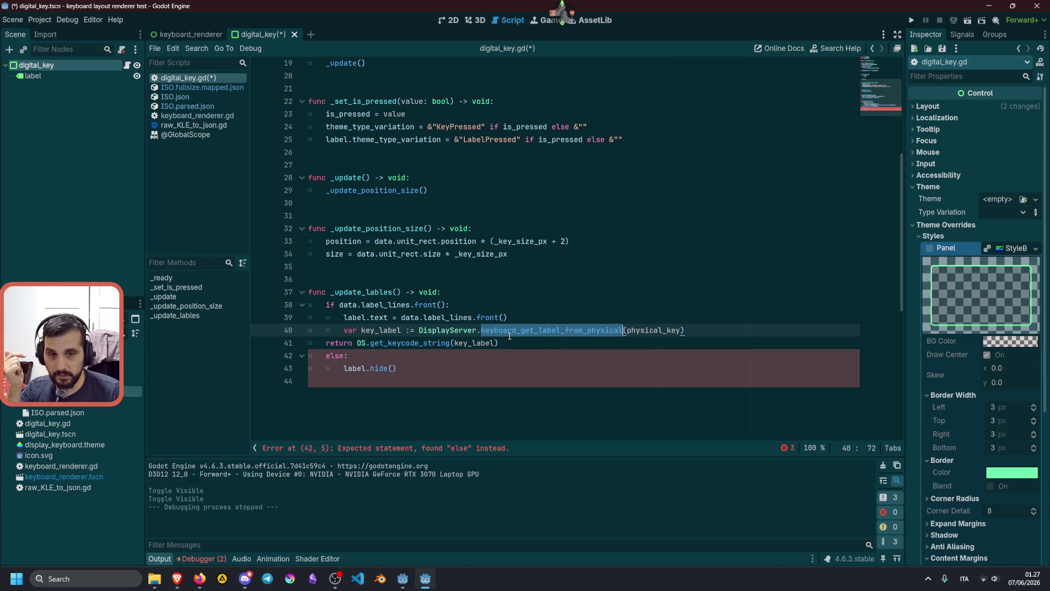
# Step: Replace the return line with 'var printed_label: String = OS.get_keycode_string(key_label)'
pyautogui.click(328, 342)
pyautogui.press('Delete')
pyautogui.press('Delete')
pyautogui.press('Delete')
pyautogui.press('Tab')
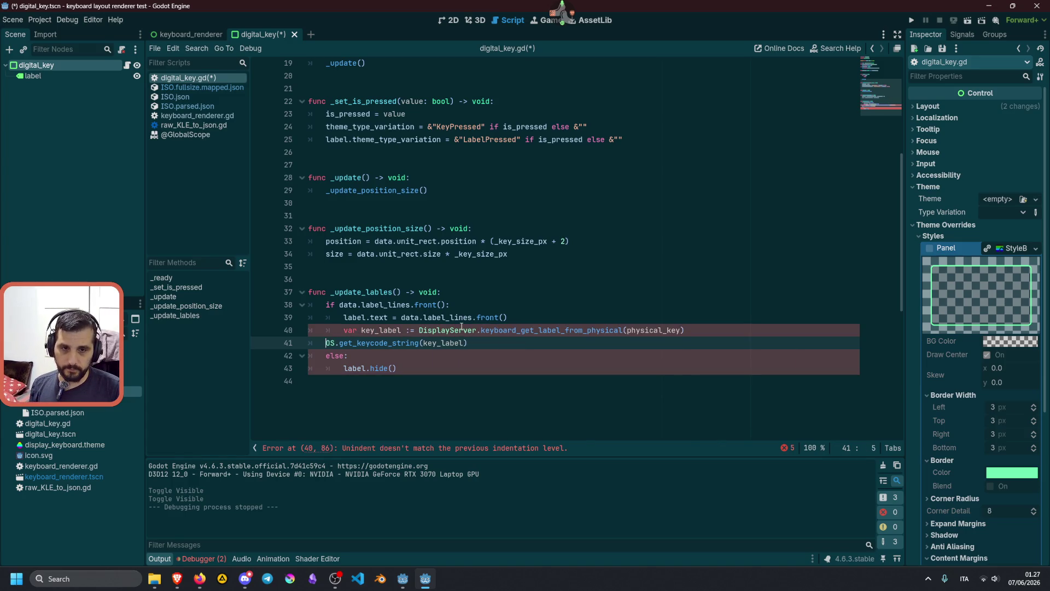
pyautogui.write('var printed_')
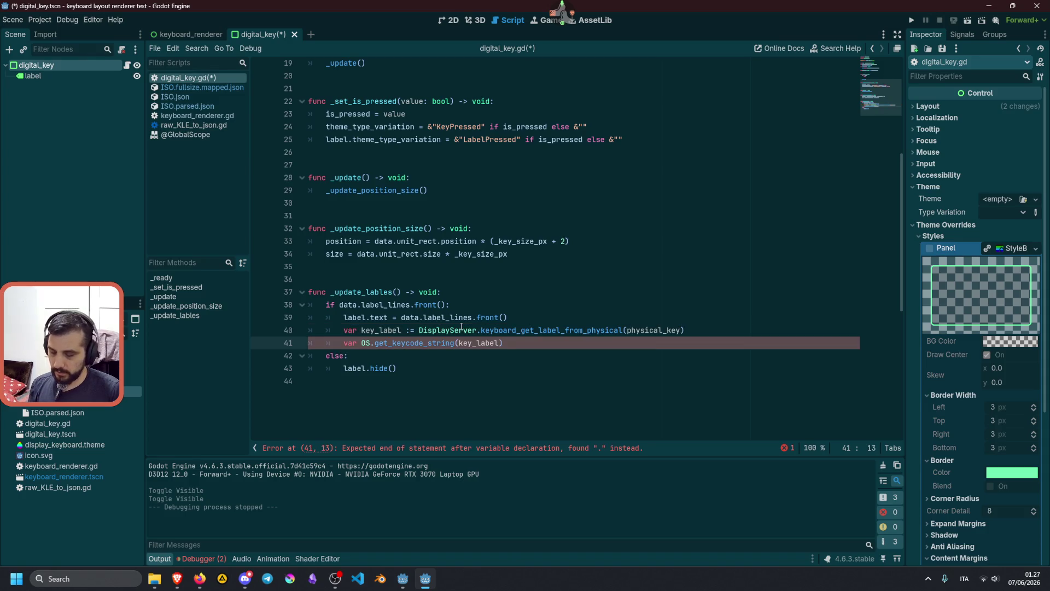
pyautogui.write('label: String =')
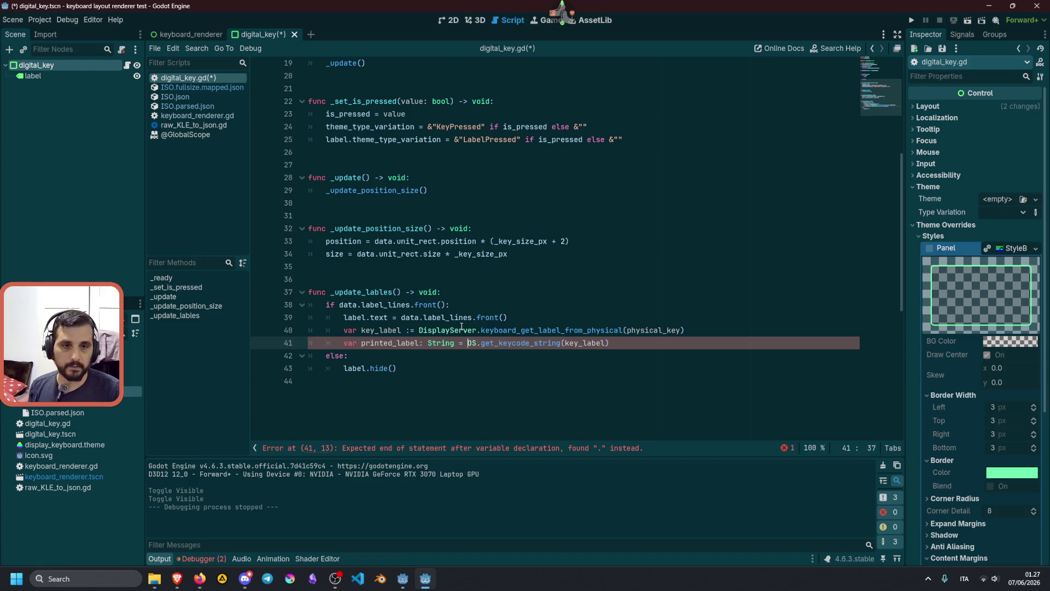
pyautogui.click(592, 342)
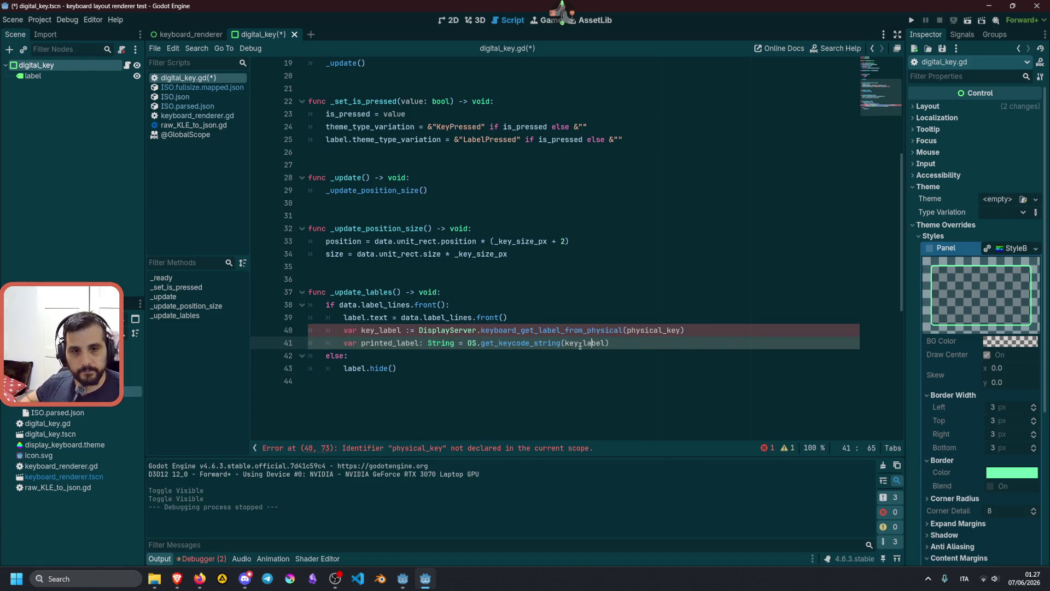
pyautogui.moveTo(460, 336)
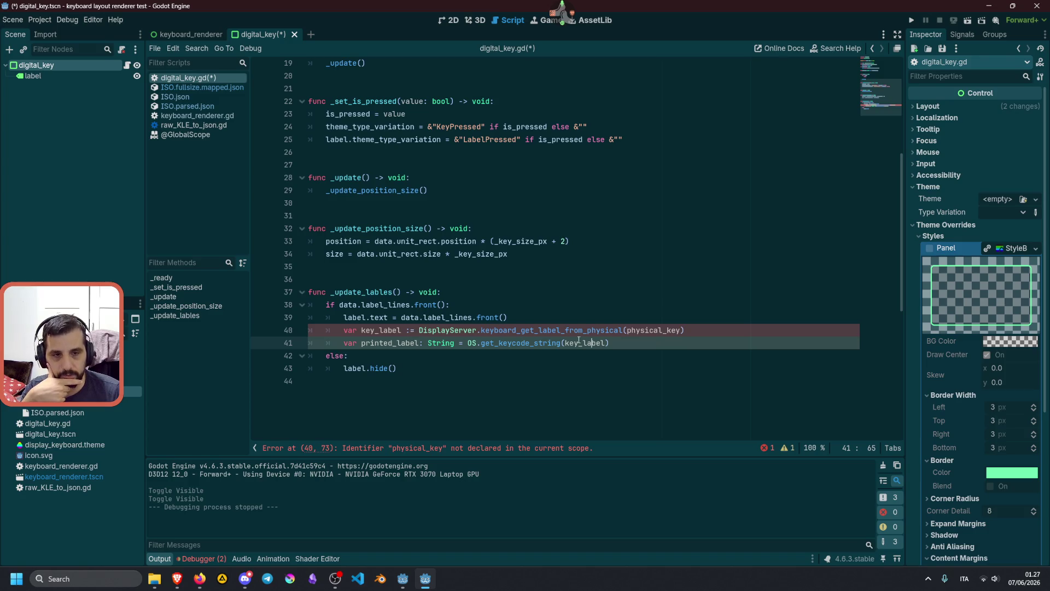
pyautogui.moveTo(602, 332)
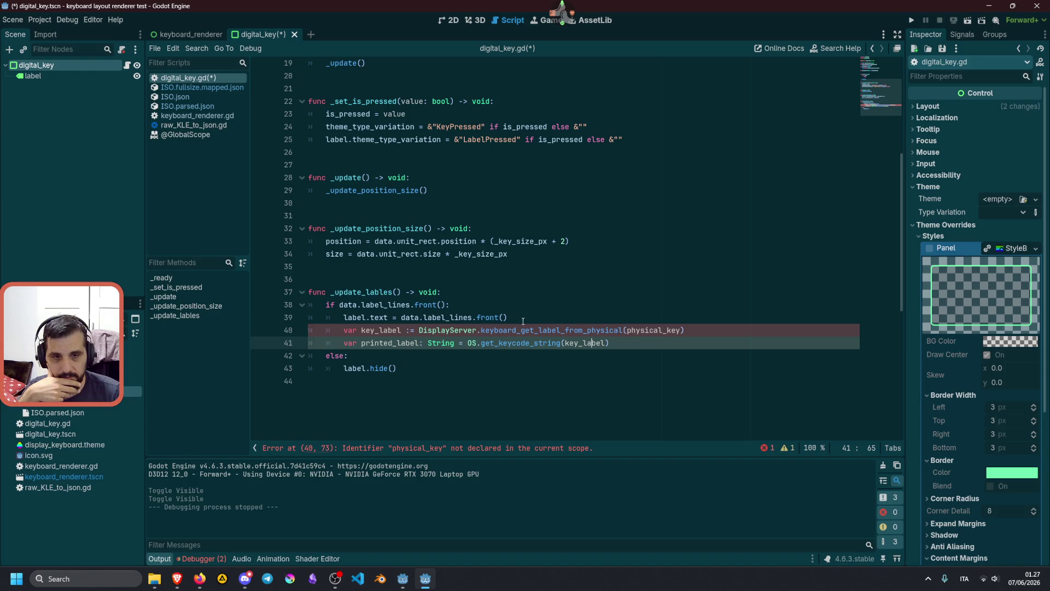
pyautogui.click(377, 294)
# Step: Rename _update_lables to _update_labels and call _update_labels() from _update
pyautogui.press('Delete')
pyautogui.write('l')
pyautogui.click(522, 288)
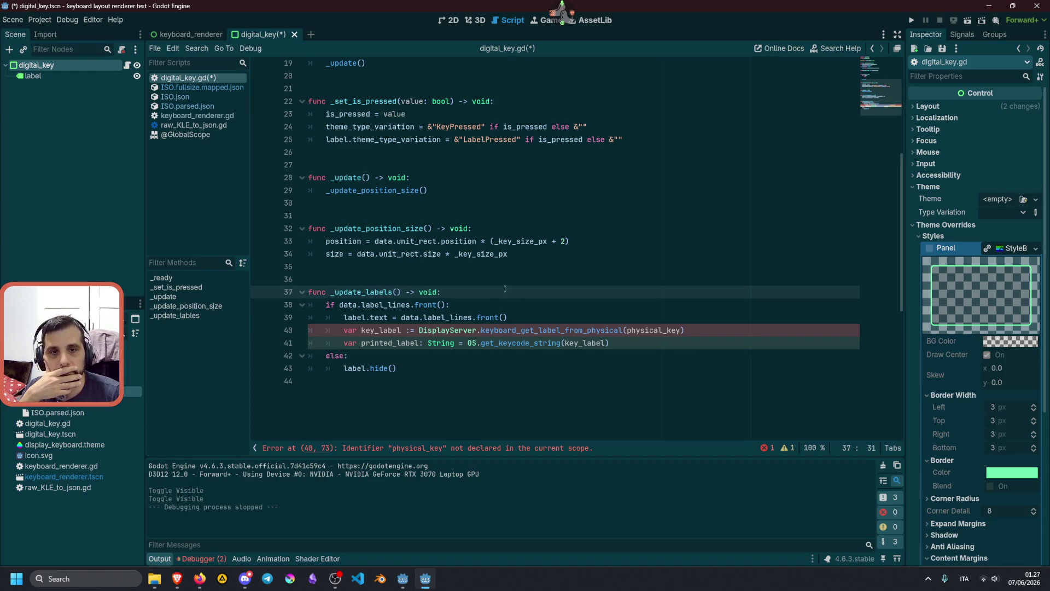
pyautogui.doubleClick(361, 291)
pyautogui.hotkey('shift', 'Right')
pyautogui.hotkey('shift', 'Right')
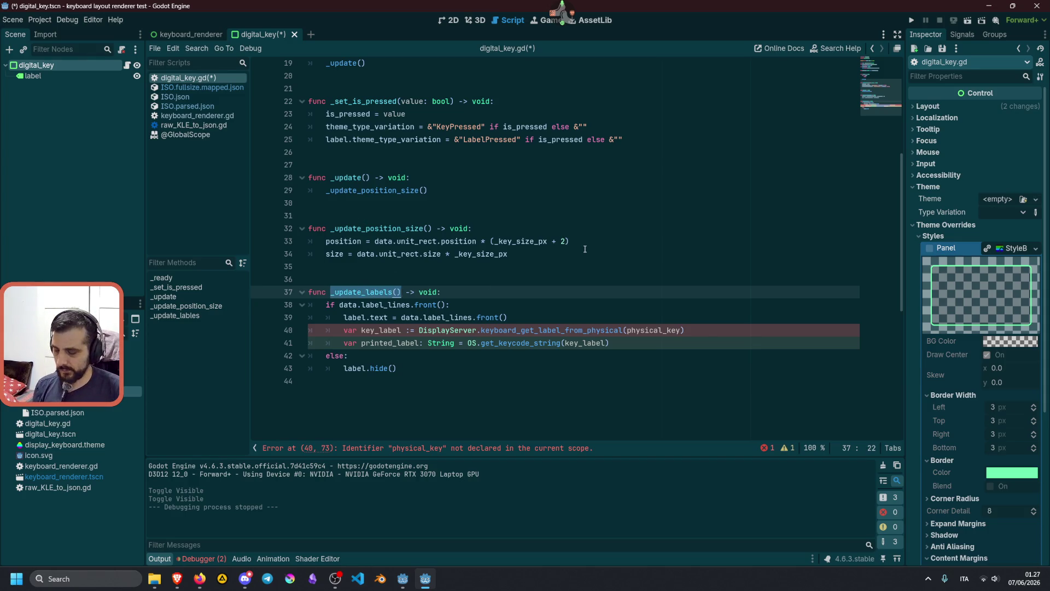
pyautogui.hotkey('ctrl', 'c')
pyautogui.press('Up')
pyautogui.press('Up')
pyautogui.press('Up')
pyautogui.press('End')
pyautogui.press('Return')
pyautogui.hotkey('ctrl', 'v')
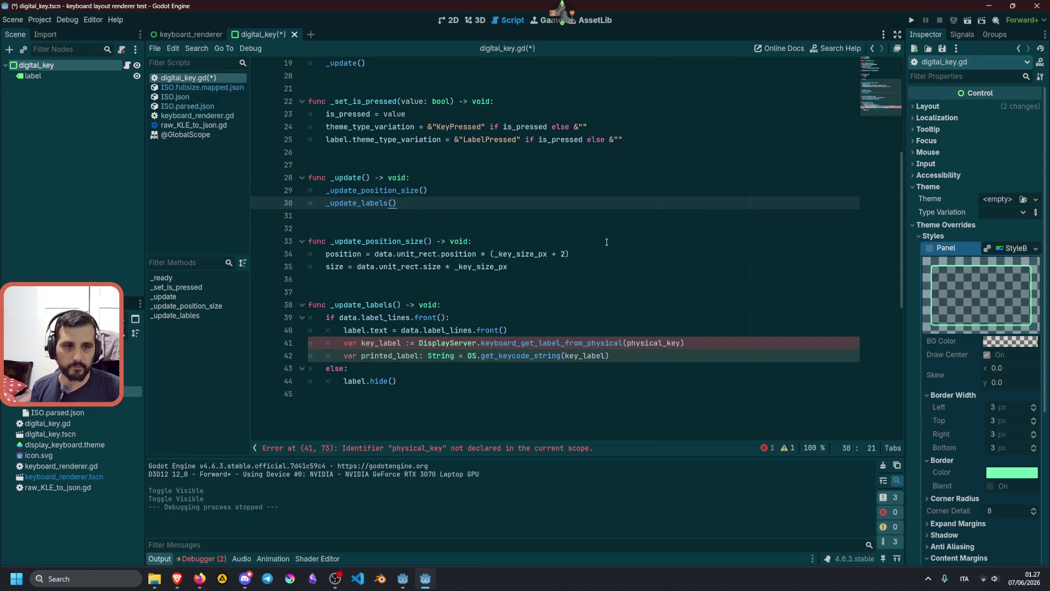
# Step: Prefix physical_key with 'data.' on line 41
pyautogui.click(630, 342)
pyautogui.write('data.')
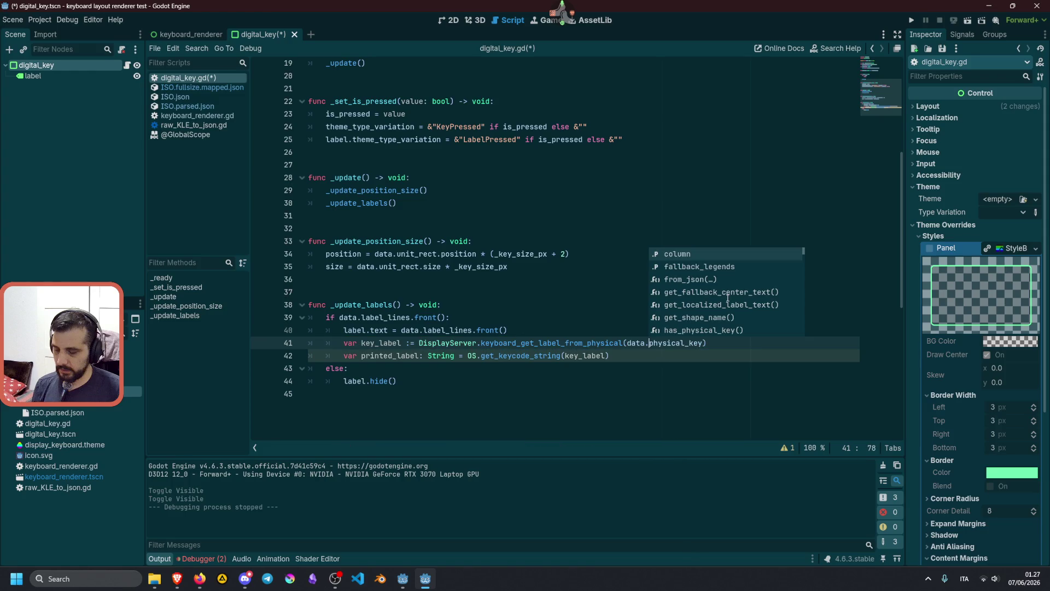
pyautogui.press('Right')
pyautogui.press('Right')
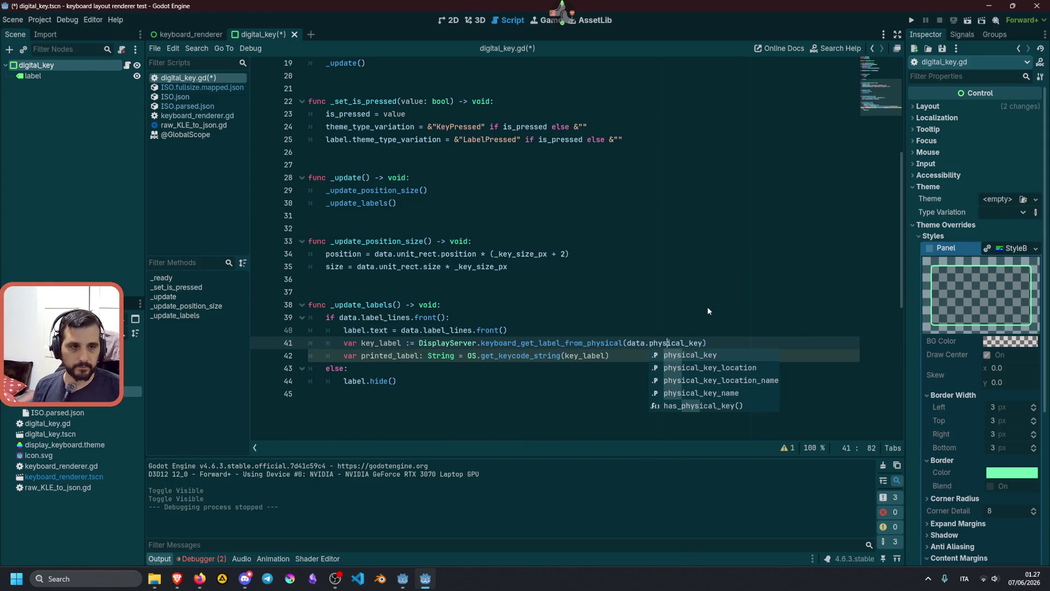
pyautogui.click(708, 306)
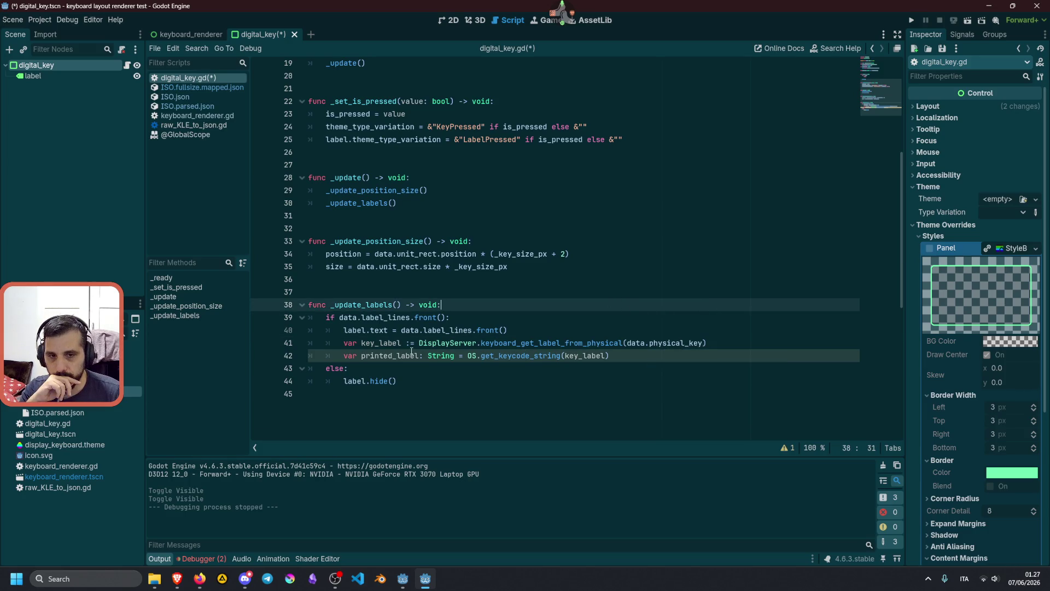
# Step: Add an 'if printed_label:' block after the printed_label line
pyautogui.press('Down')
pyautogui.press('Down')
pyautogui.press('Down')
pyautogui.press('End')
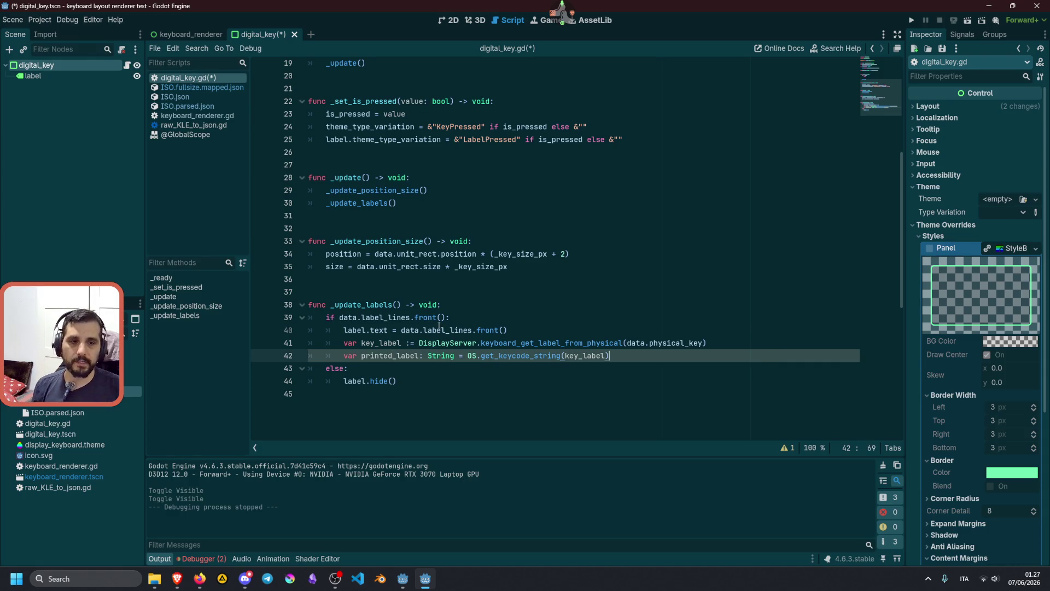
pyautogui.press('Return')
pyautogui.write('if ')
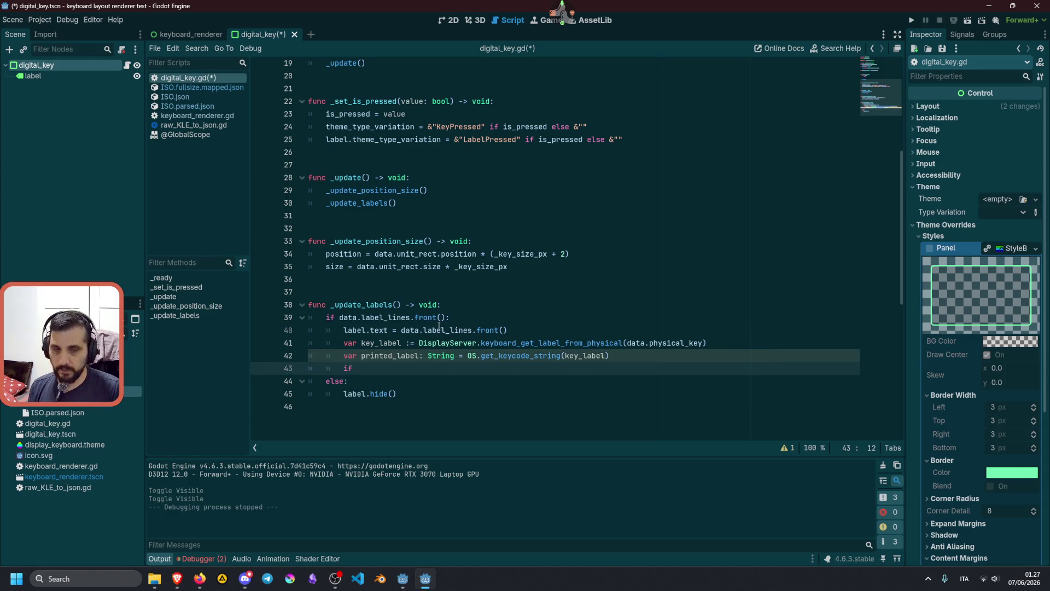
pyautogui.write('pri')
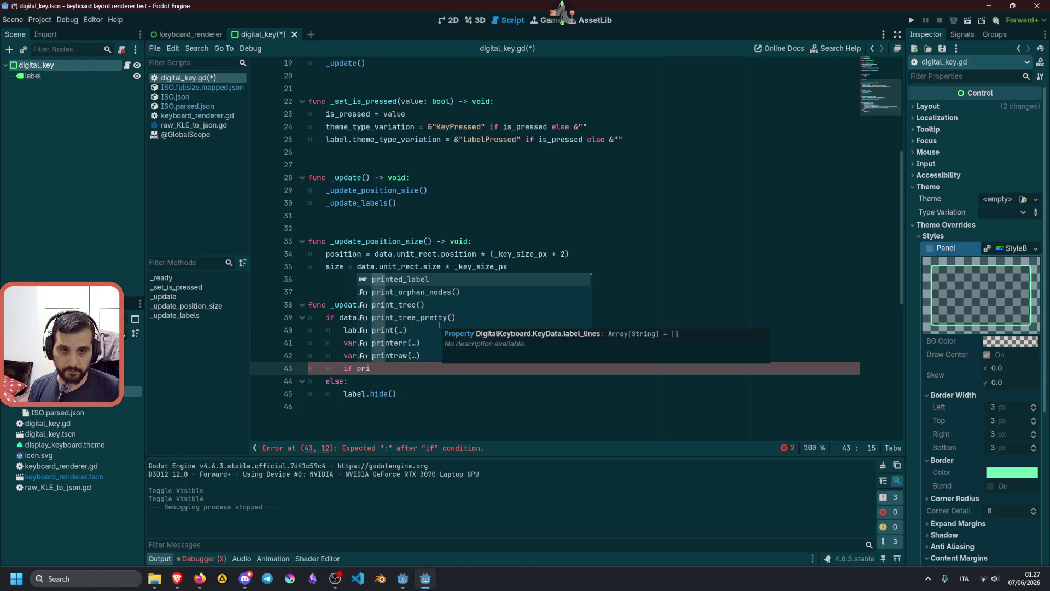
pyautogui.press('Return')
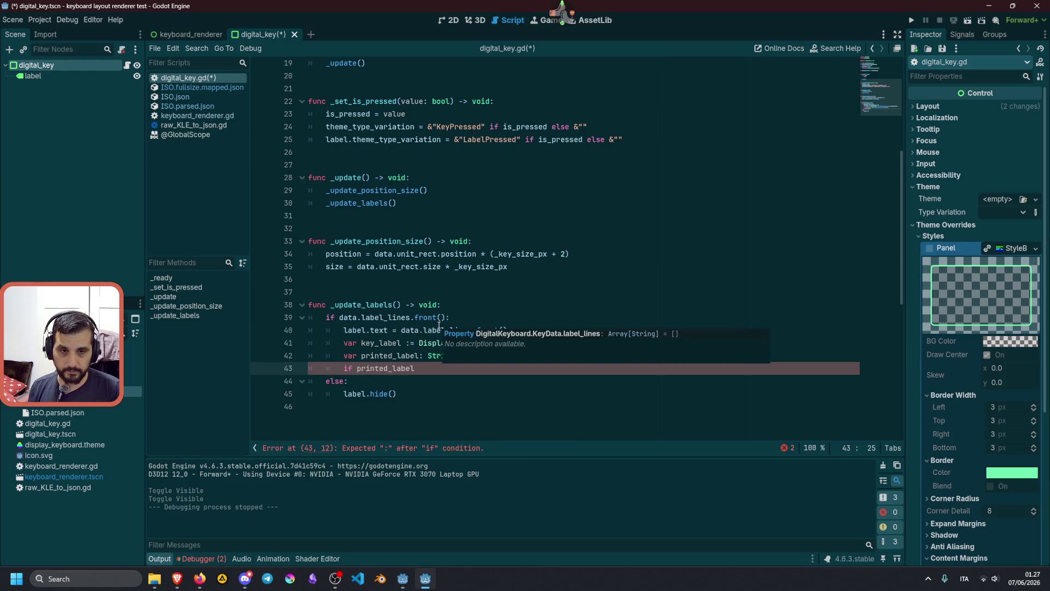
pyautogui.write(':')
pyautogui.press('Return')
# Step: Make the if block set label.text = printed_label, then save the script
pyautogui.press('Up')
pyautogui.press('Up')
pyautogui.press('Up')
pyautogui.press('Up')
pyautogui.press('Home')
pyautogui.hotkey('shift', 'End')
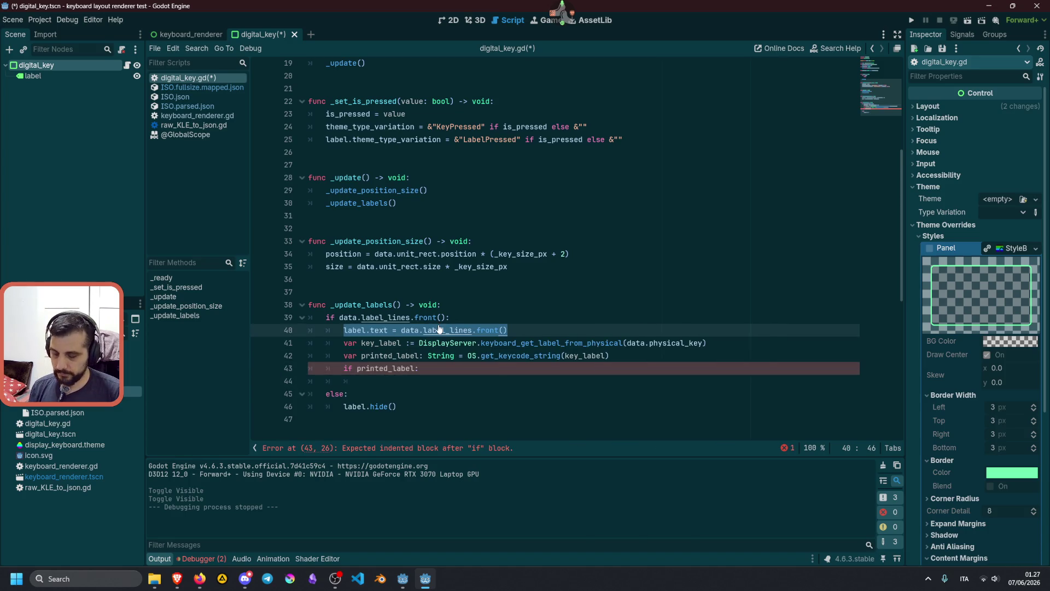
pyautogui.press('Down')
pyautogui.press('Down')
pyautogui.press('Down')
pyautogui.press('Down')
pyautogui.hotkey('ctrl', 'v')
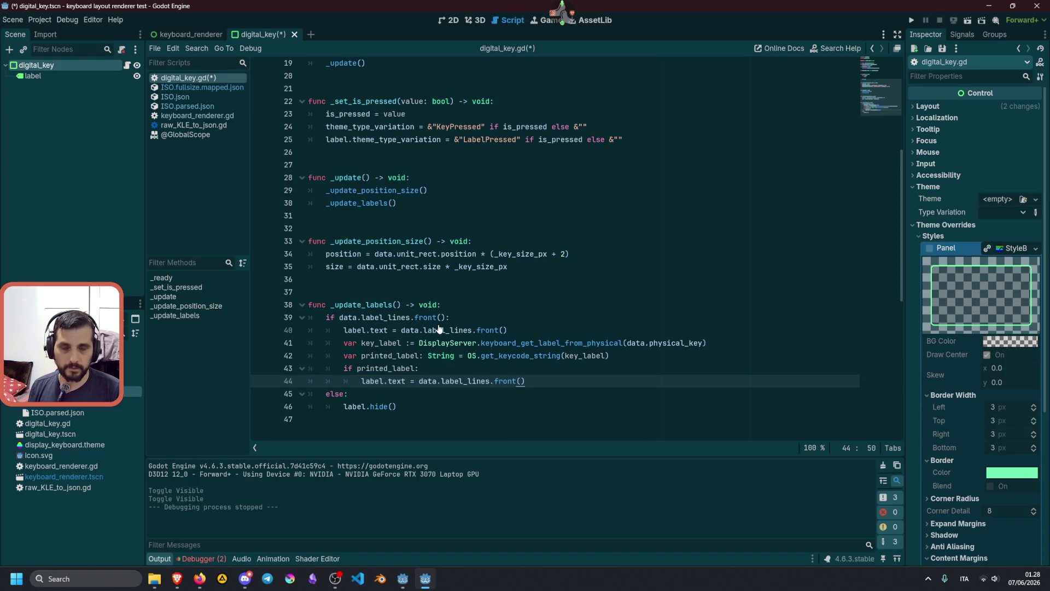
pyautogui.press('Up')
pyautogui.press('Up')
pyautogui.hotkey('ctrl', 'Left')
pyautogui.hotkey('ctrl', 'Left')
pyautogui.hotkey('ctrl', 'Left')
pyautogui.press('Down')
pyautogui.press('Down')
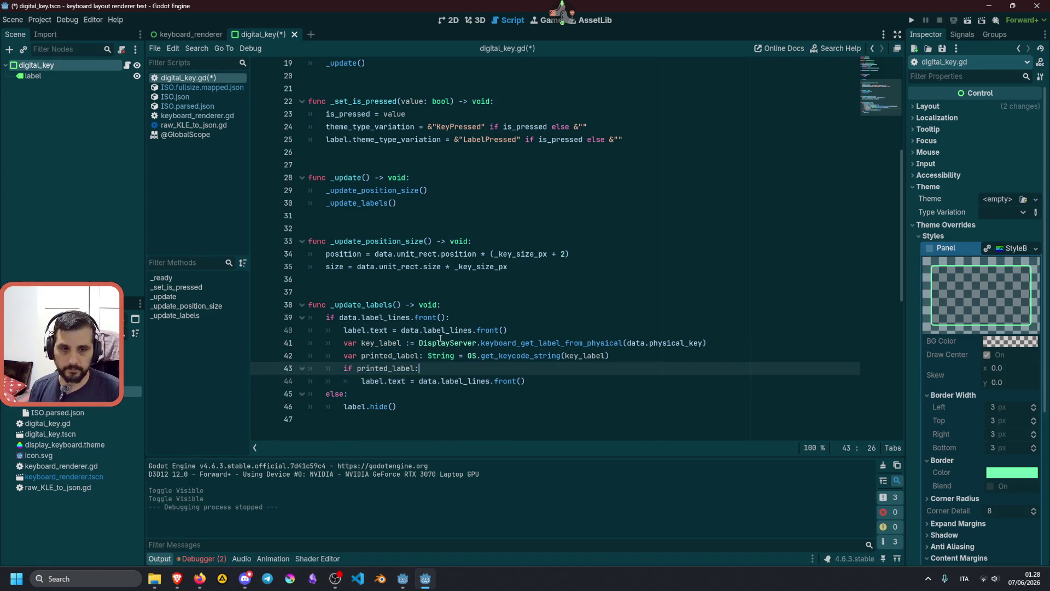
pyautogui.hotkey('shift', 'End')
pyautogui.write('printed_label')
pyautogui.hotkey('ctrl', 's')
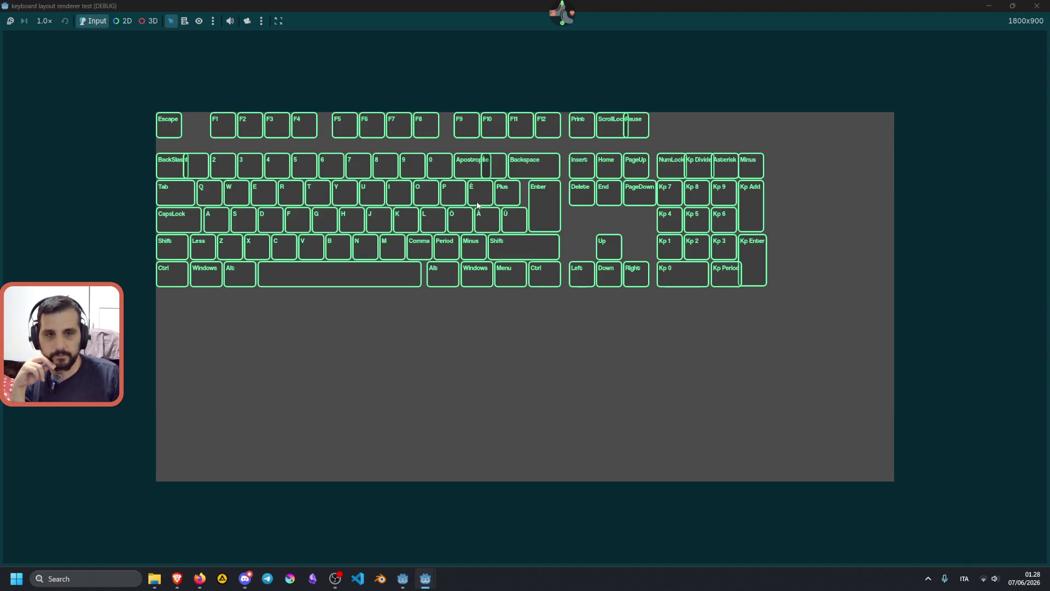
# Step: Glance at the ChatGPT conversation, then bring the Godot editor with digital_key.gd back to the front
pyautogui.click(177, 578)
pyautogui.click(183, 579)
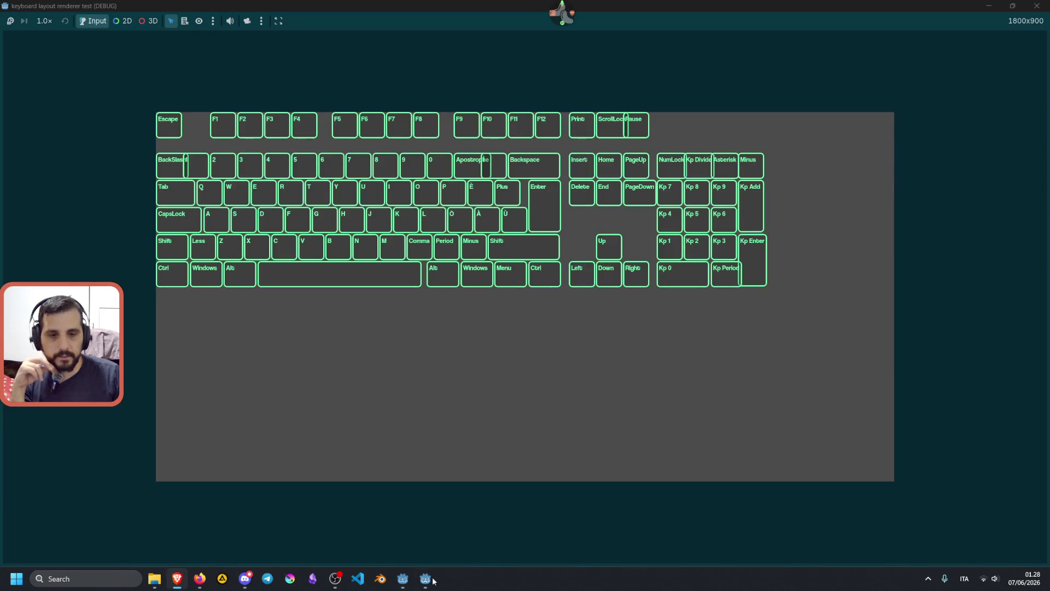
pyautogui.moveTo(425, 579)
pyautogui.click(369, 524)
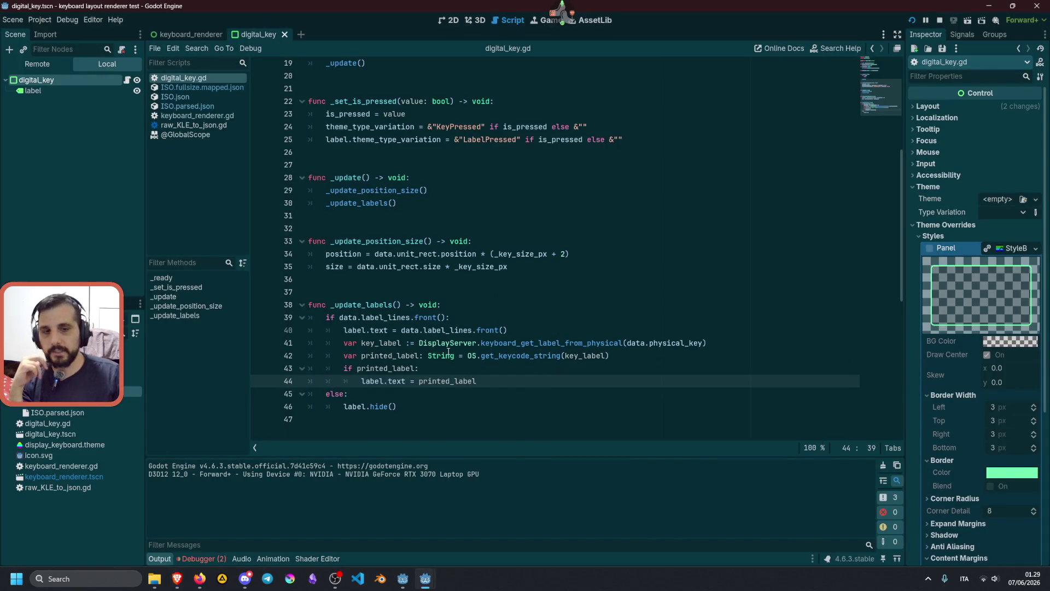
# Step: Read the documentation for keyboard_get_label_from_physical on line 41
pyautogui.doubleClick(560, 348)
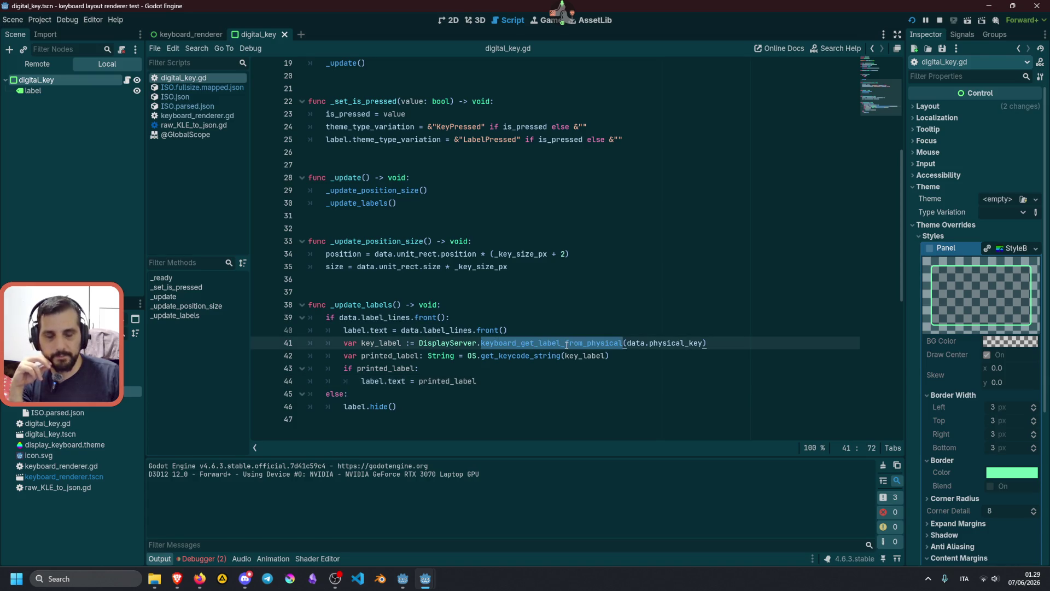
pyautogui.moveTo(546, 346)
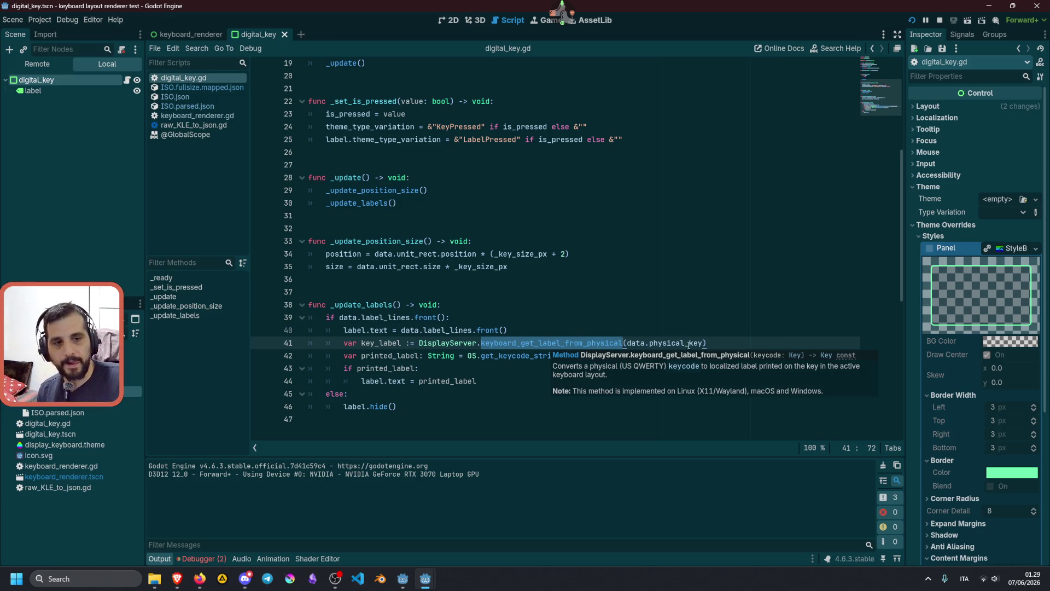
pyautogui.moveTo(585, 344)
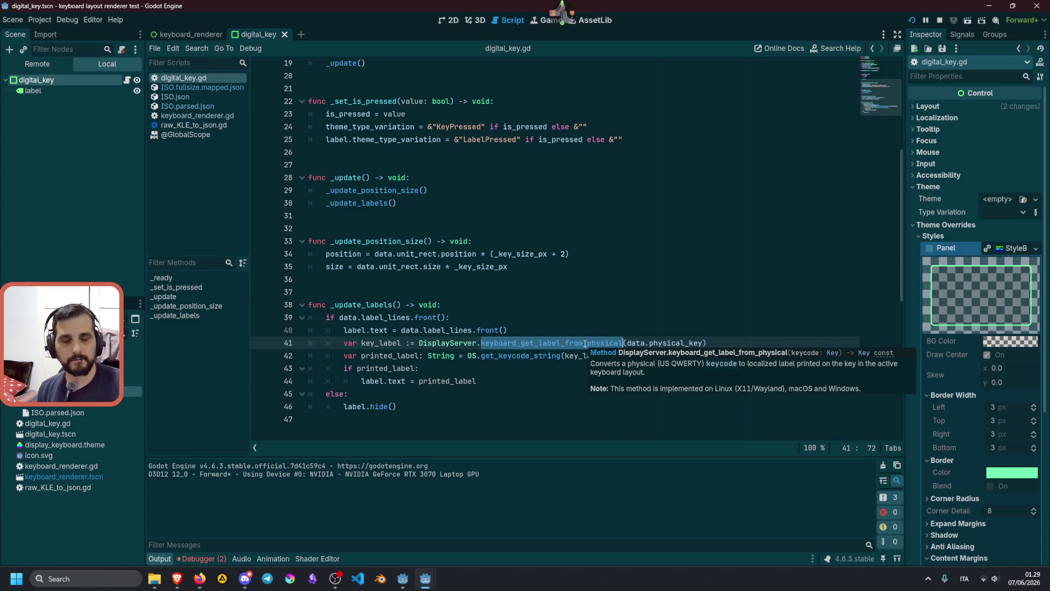
pyautogui.moveTo(513, 355)
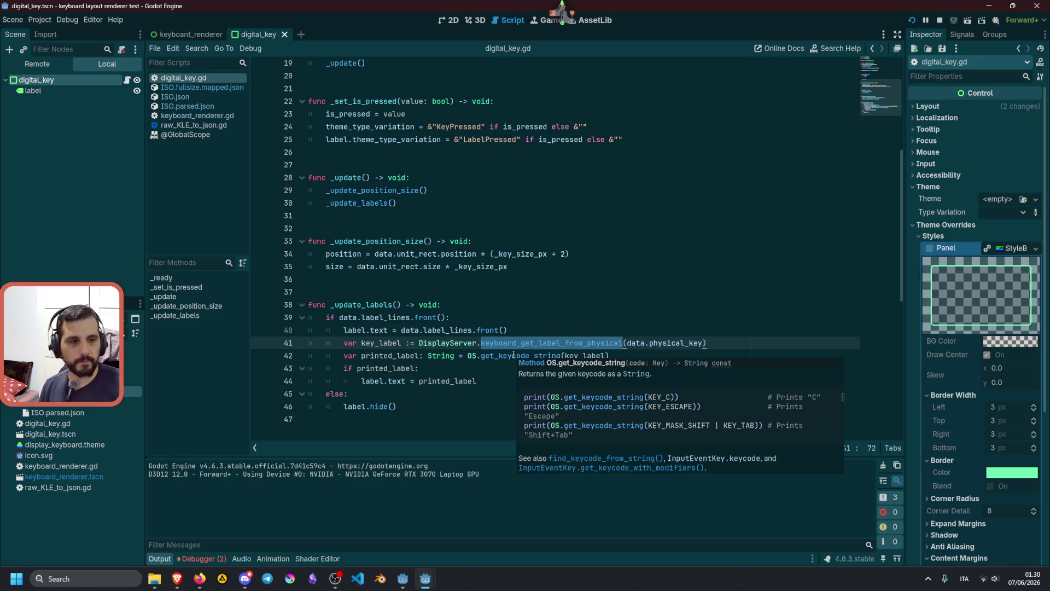
# Step: Read the get_keycode_string documentation and select the printed_label line 42
pyautogui.click(513, 354)
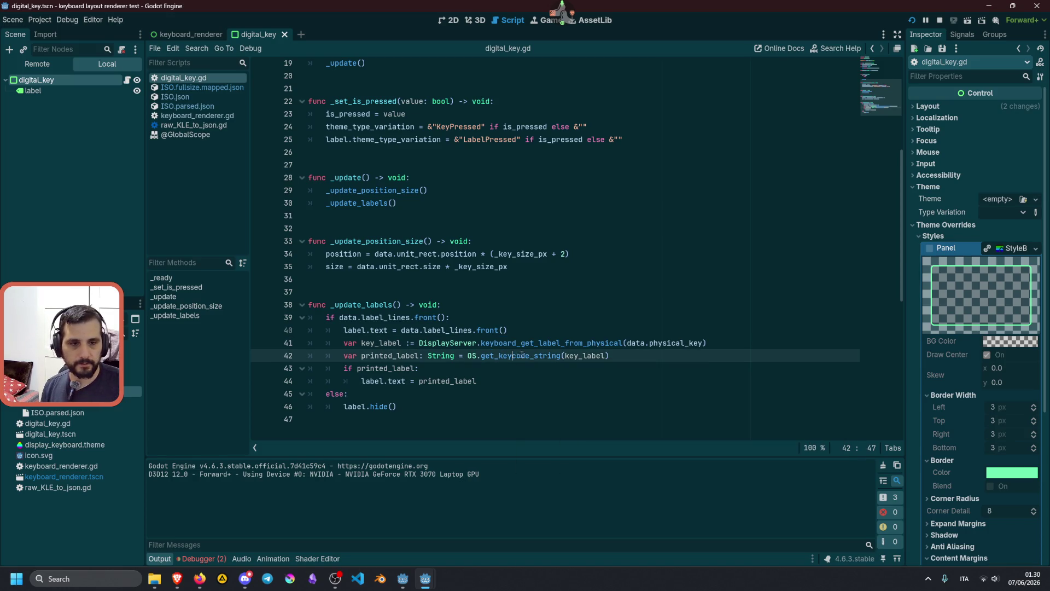
pyautogui.click(535, 356)
pyautogui.moveTo(534, 355); pyautogui.dragTo(551, 356)
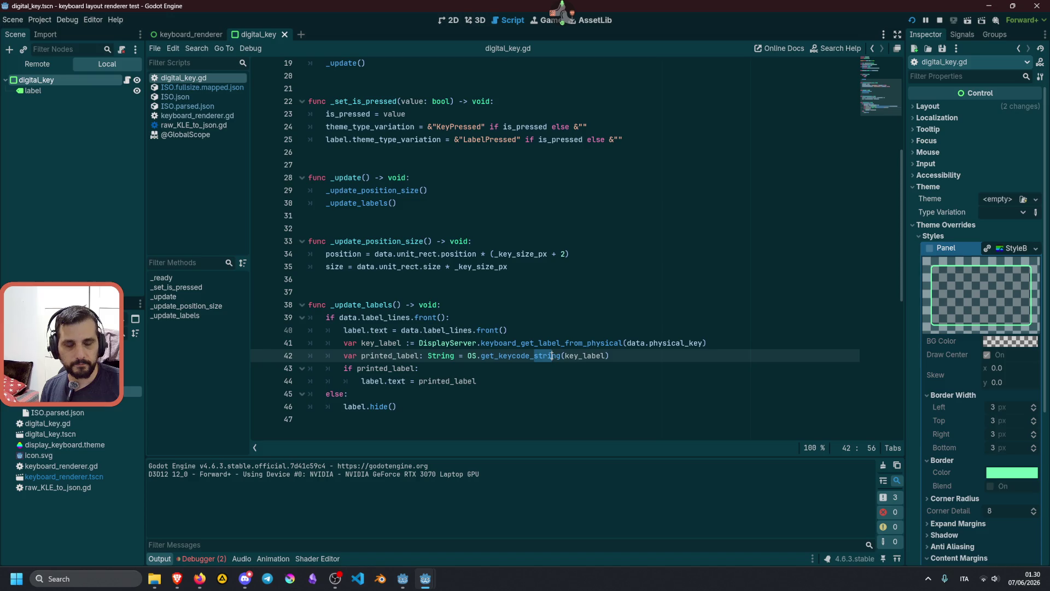
pyautogui.moveTo(551, 355)
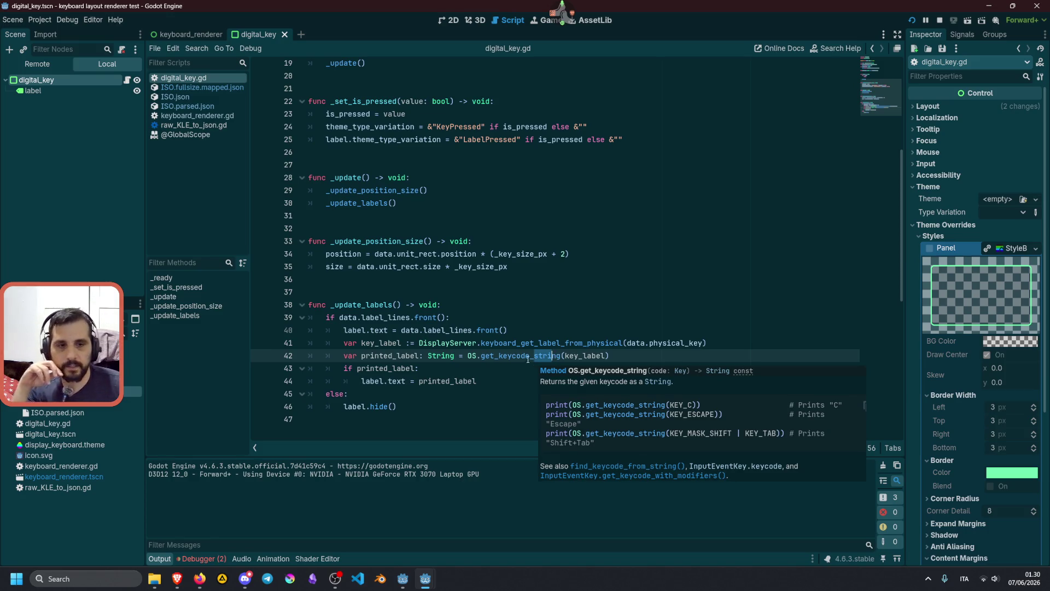
pyautogui.click(513, 343)
pyautogui.moveTo(612, 355); pyautogui.dragTo(243, 355)
pyautogui.hotkey('ctrl', 'c')
pyautogui.click(475, 330)
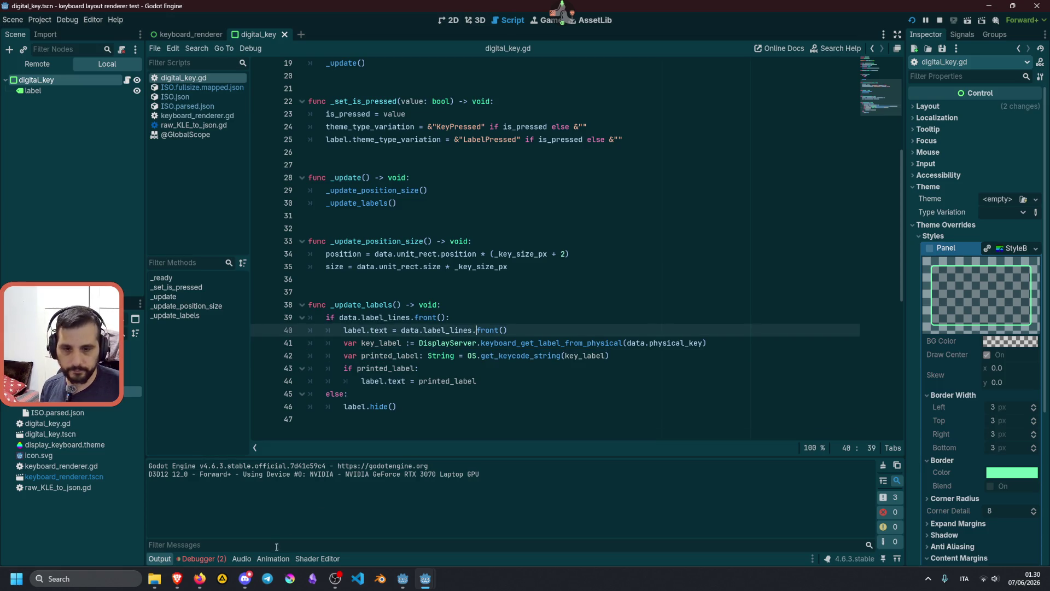
pyautogui.click(176, 583)
pyautogui.scroll(-3, 418, 509)
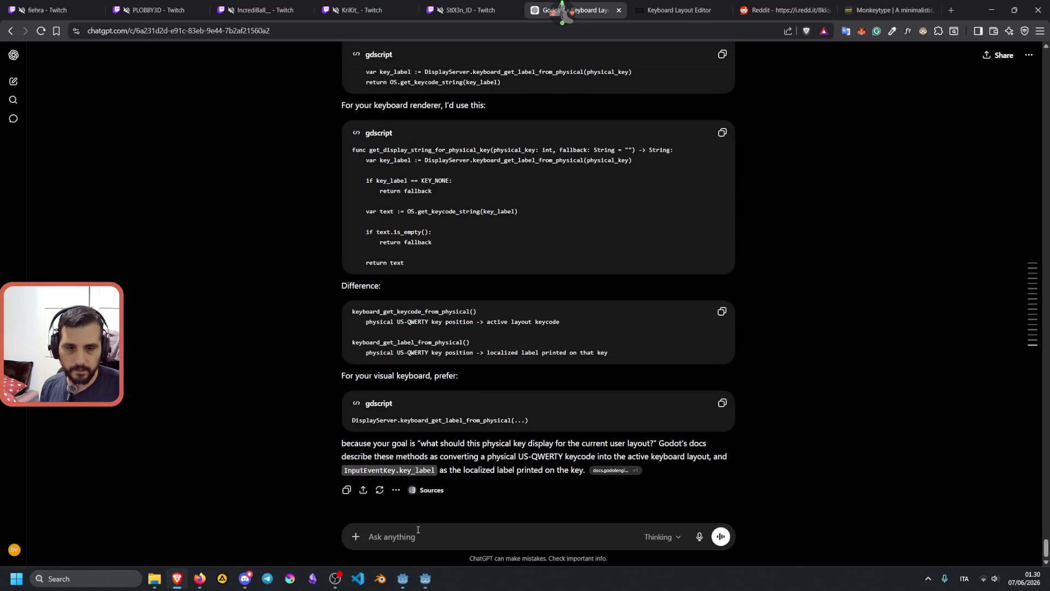
pyautogui.write('this method')
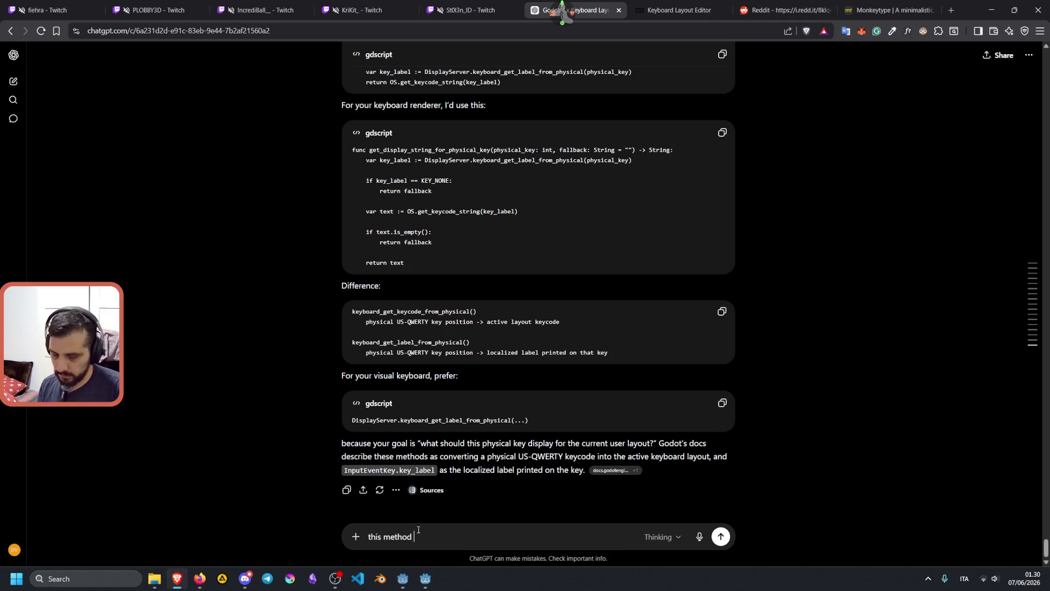
pyautogui.write(' `')
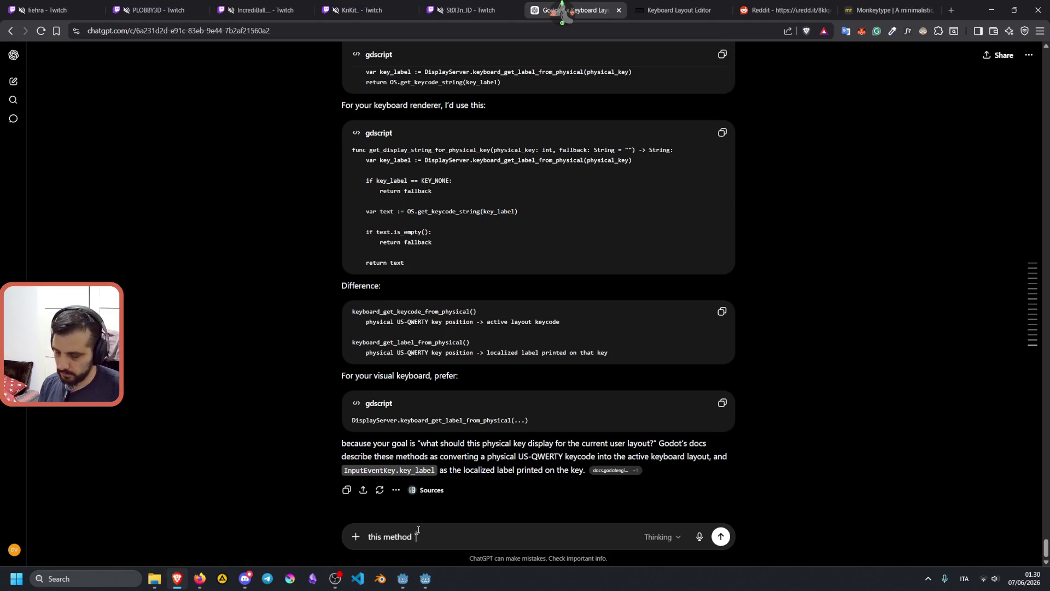
pyautogui.hotkey('ctrl', 'v')
pyautogui.write('`')
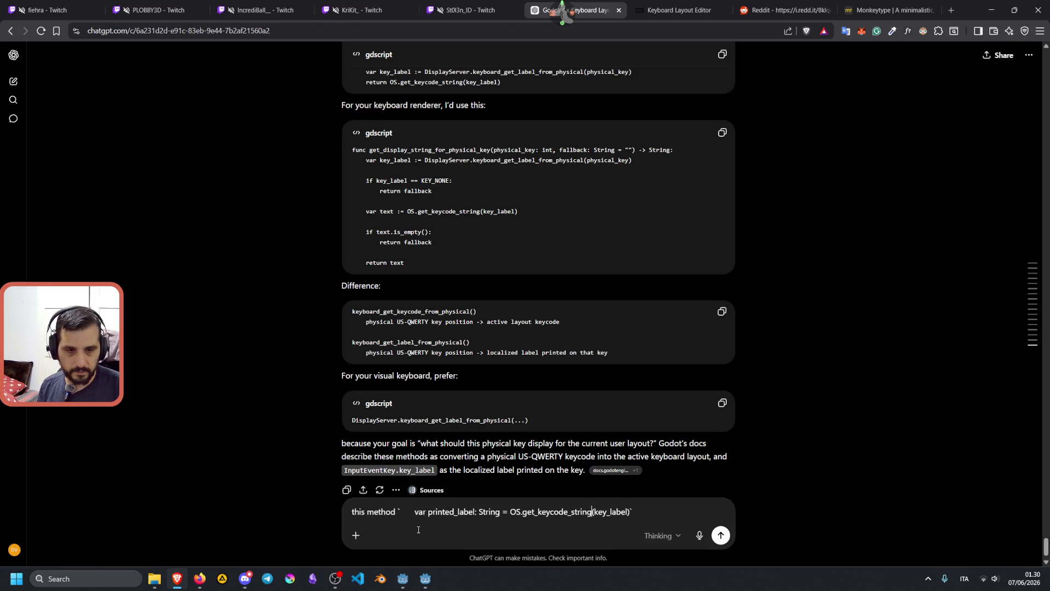
pyautogui.press('BackSpace')
pyautogui.press('BackSpace')
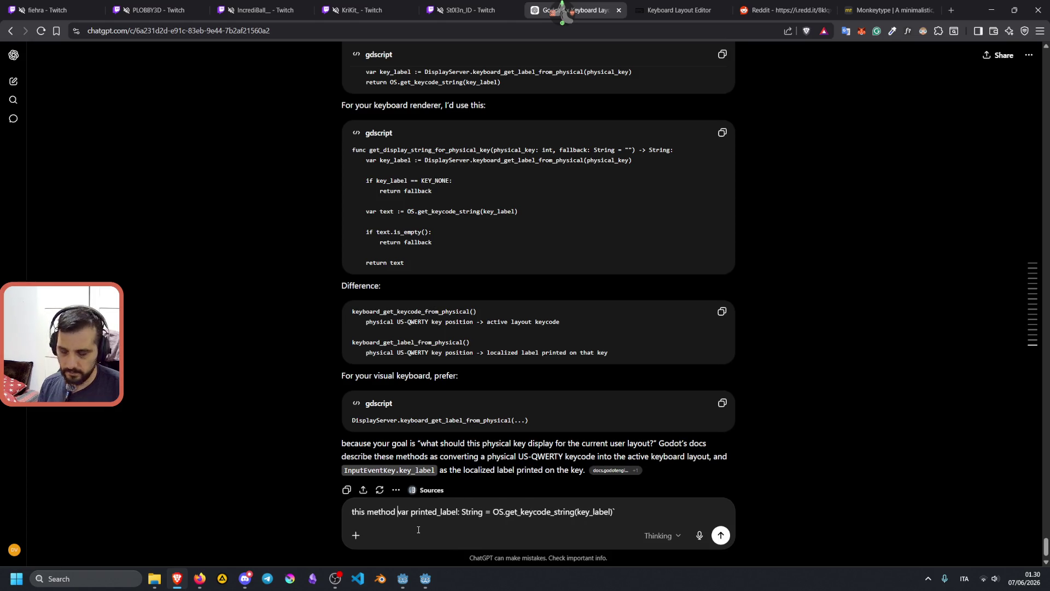
pyautogui.write('`')
pyautogui.write(' returns a ')
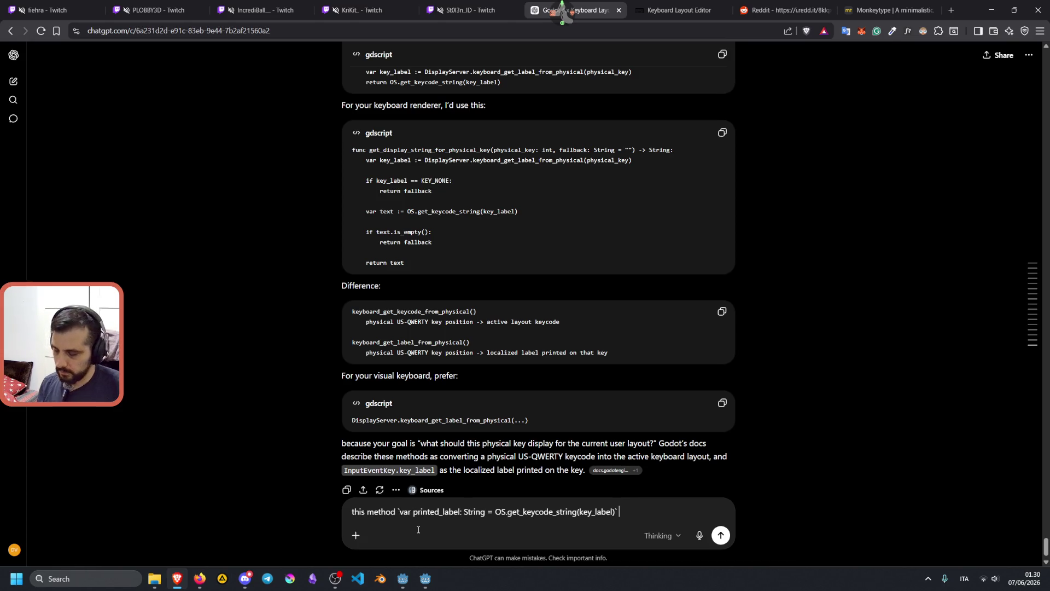
pyautogui.write('S')
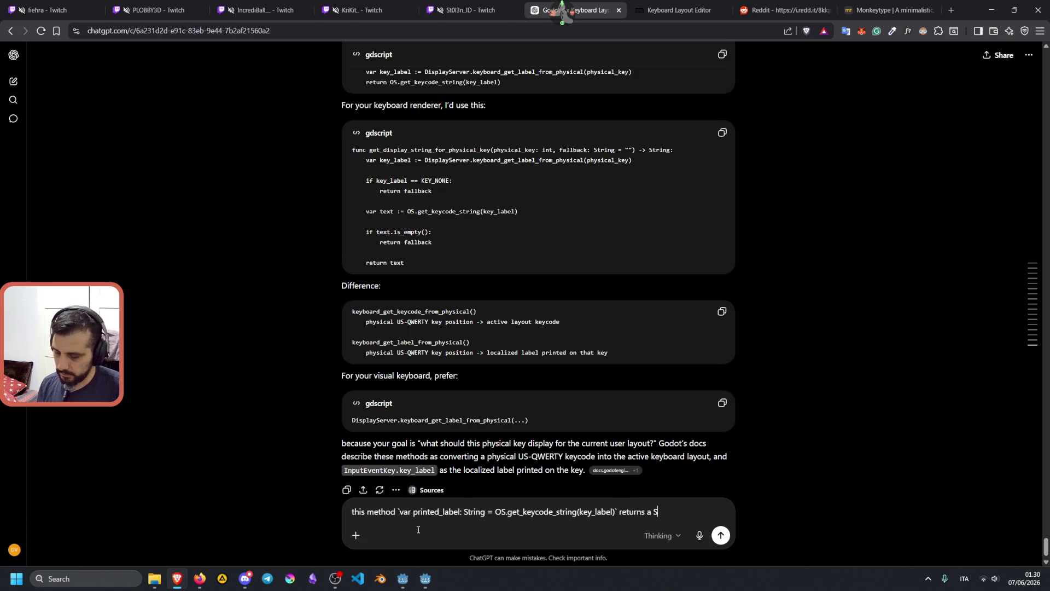
pyautogui.write('tring like "')
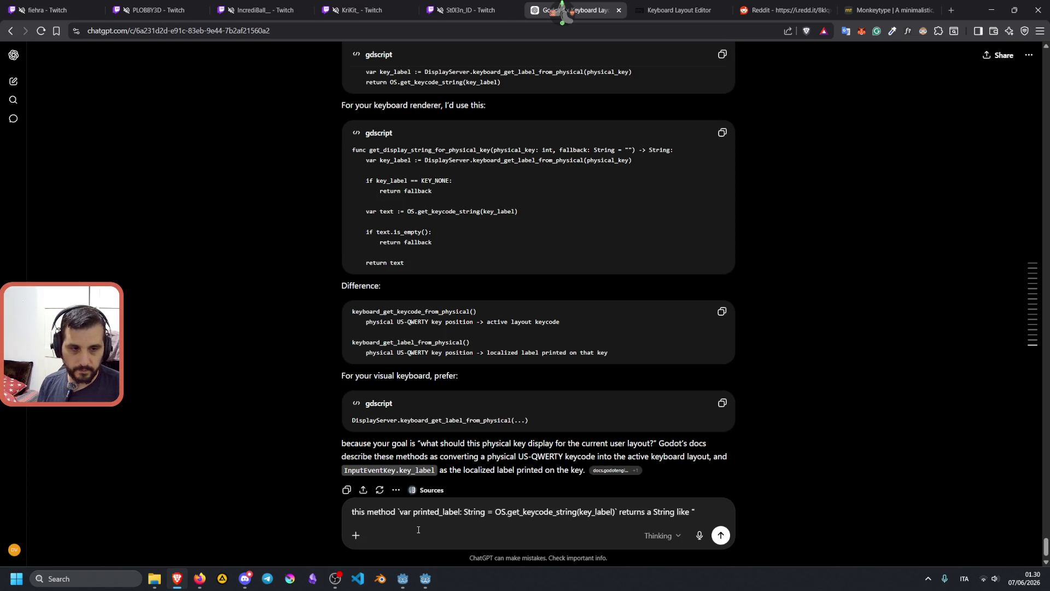
pyautogui.write('Backsla')
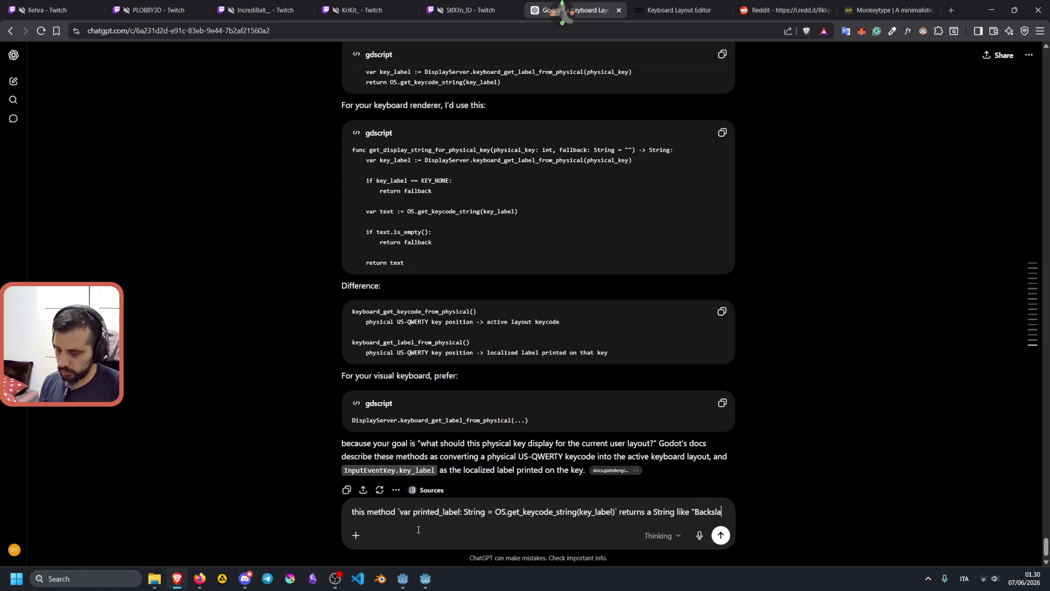
pyautogui.write('sh" instead of "\\')
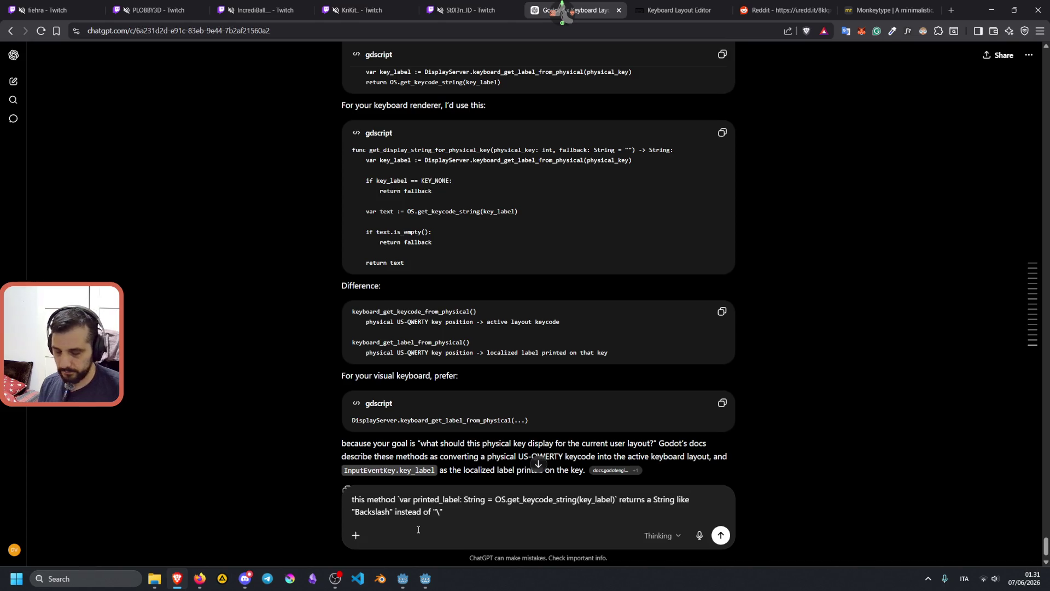
pyautogui.write('How do')
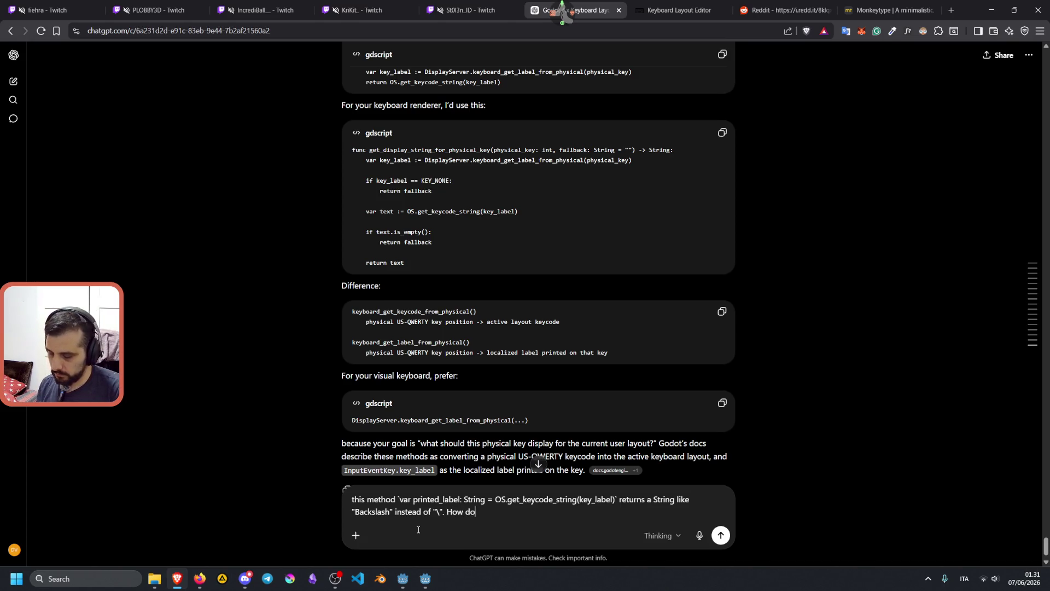
pyautogui.press('BackSpace')
pyautogui.press('BackSpace')
pyautogui.press('BackSpace')
pyautogui.write('or "Aphost')
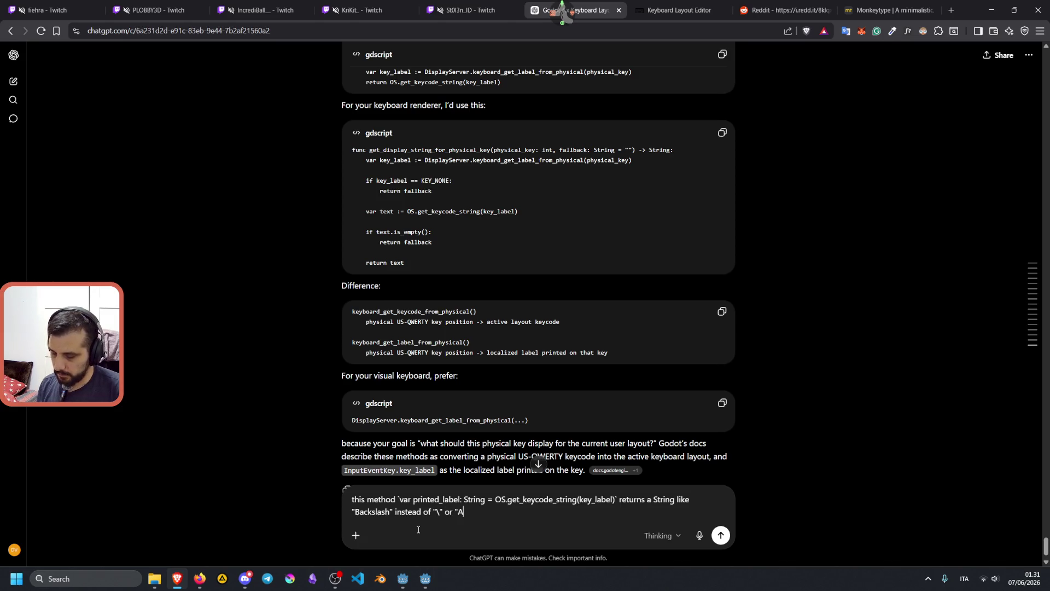
pyautogui.write('ro')
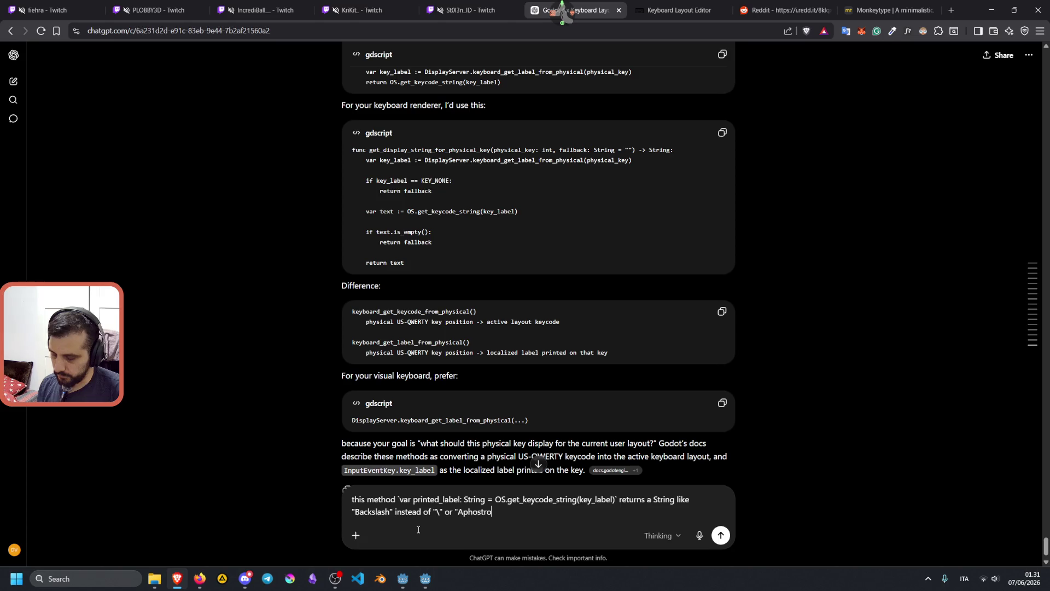
pyautogui.write('phe" inste')
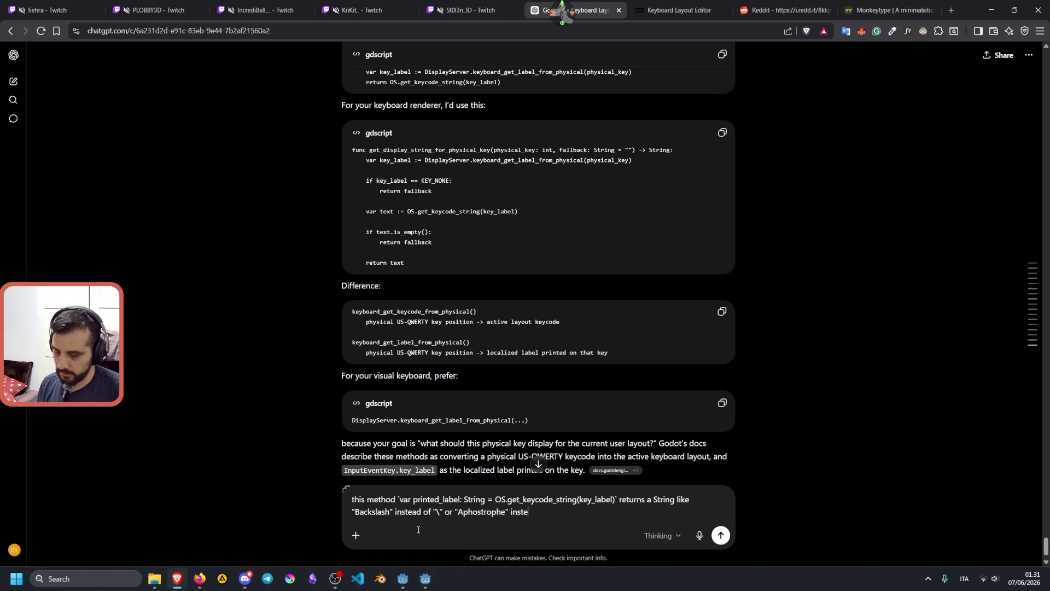
pyautogui.write('ad of "')
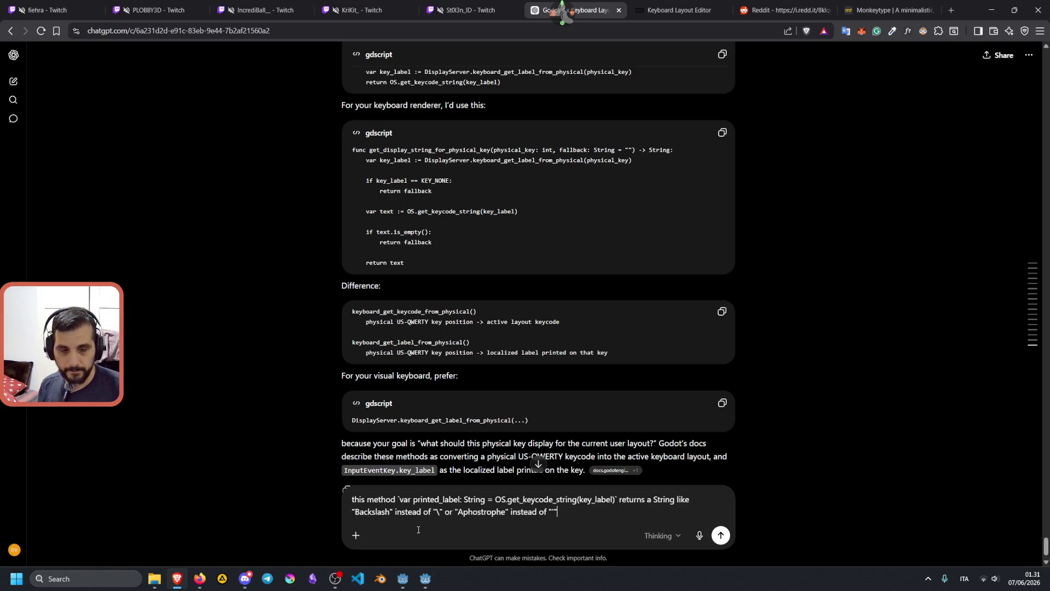
pyautogui.write('How do wes')
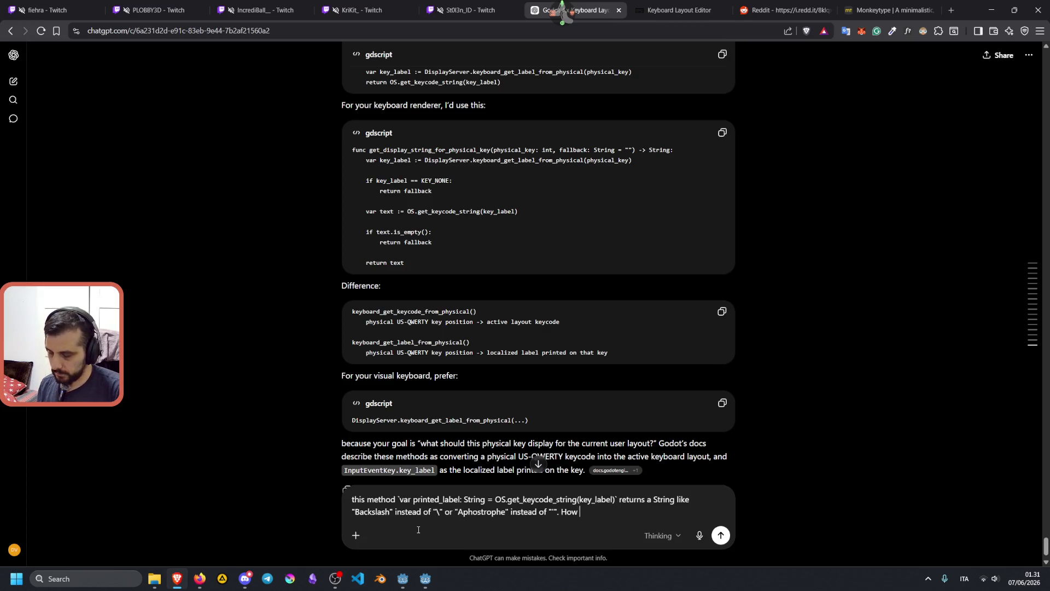
pyautogui.press('BackSpace')
pyautogui.press('BackSpace')
pyautogui.write('so')
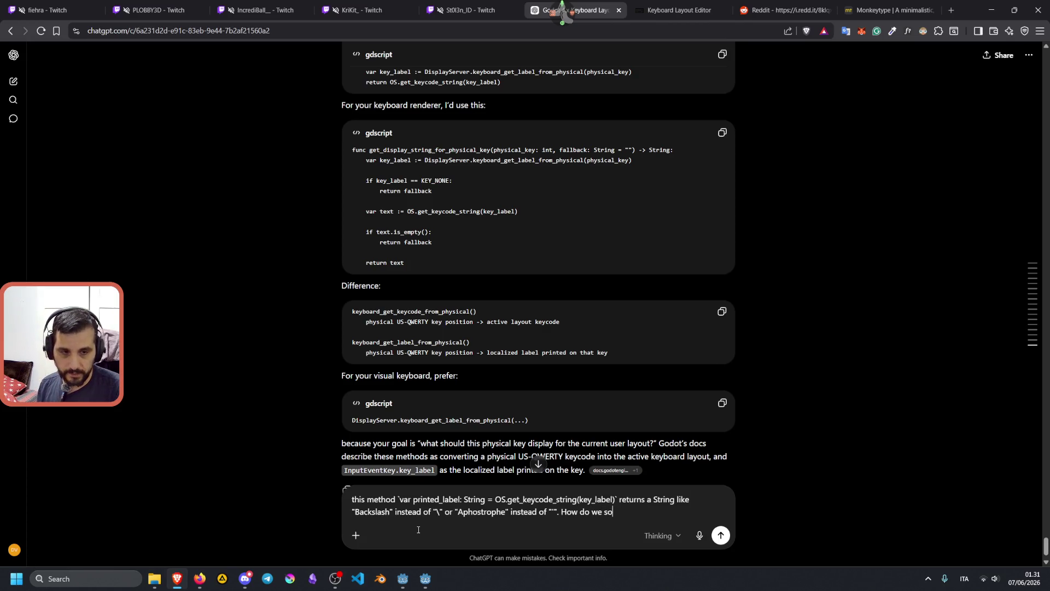
pyautogui.write('lve this?')
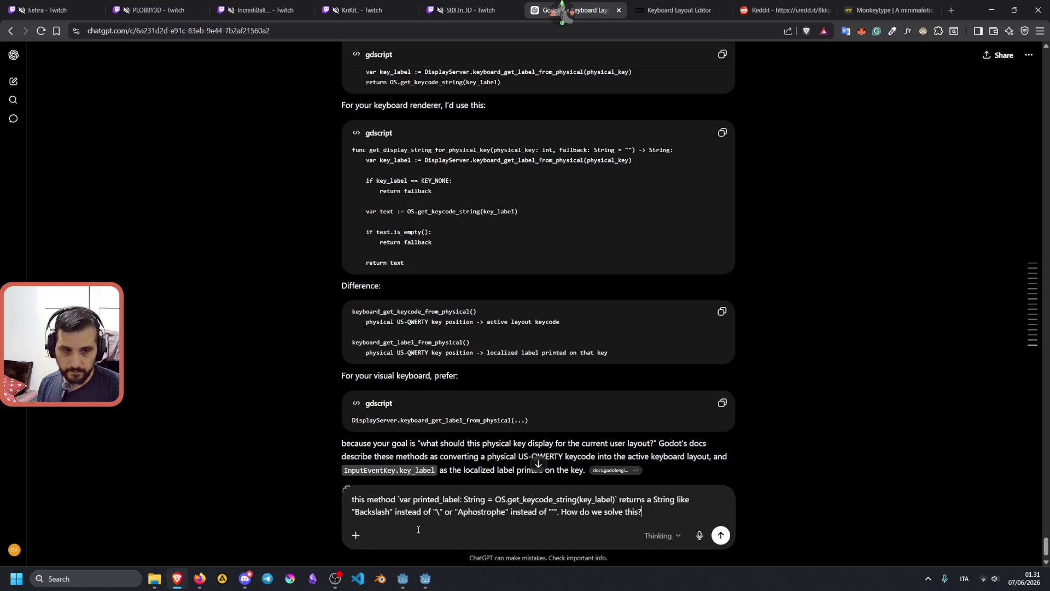
pyautogui.press('Return')
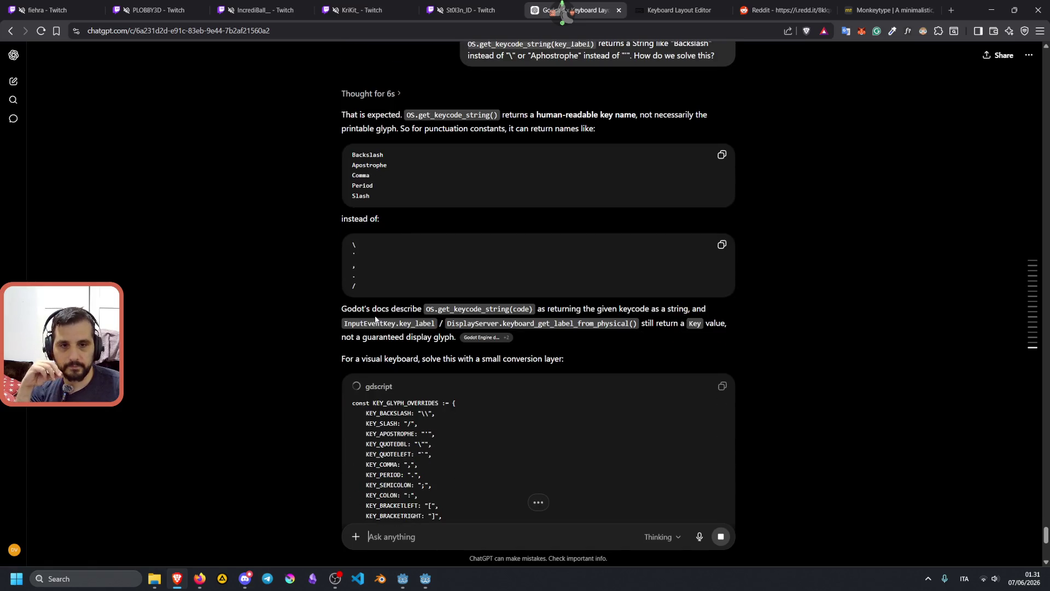
pyautogui.moveTo(631, 309)
pyautogui.mouseDown()
pyautogui.moveTo(693, 309)
pyautogui.moveTo(432, 323)
pyautogui.mouseUp()
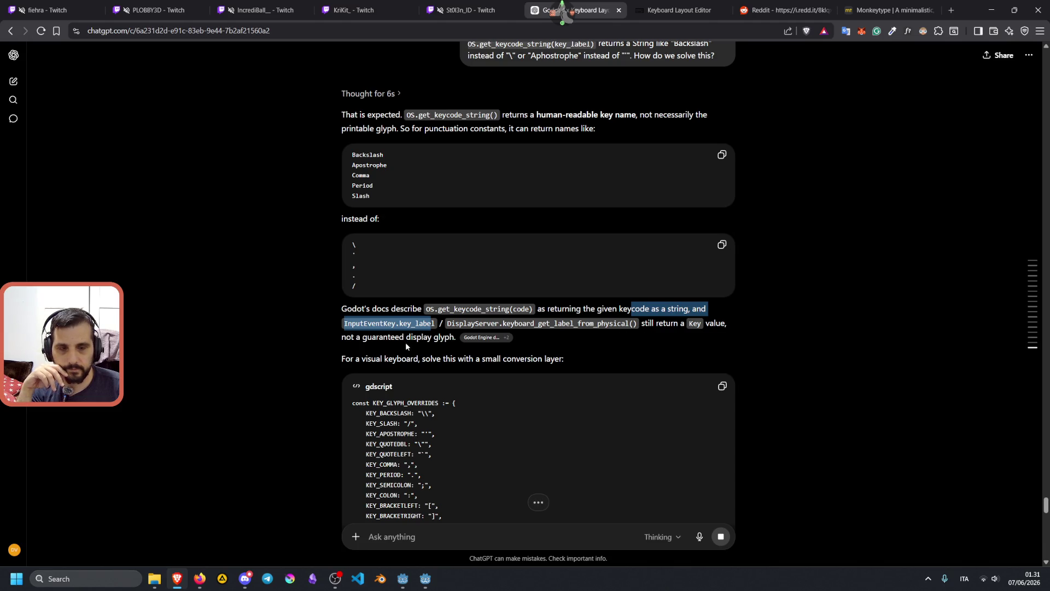
pyautogui.moveTo(361, 359); pyautogui.dragTo(524, 359)
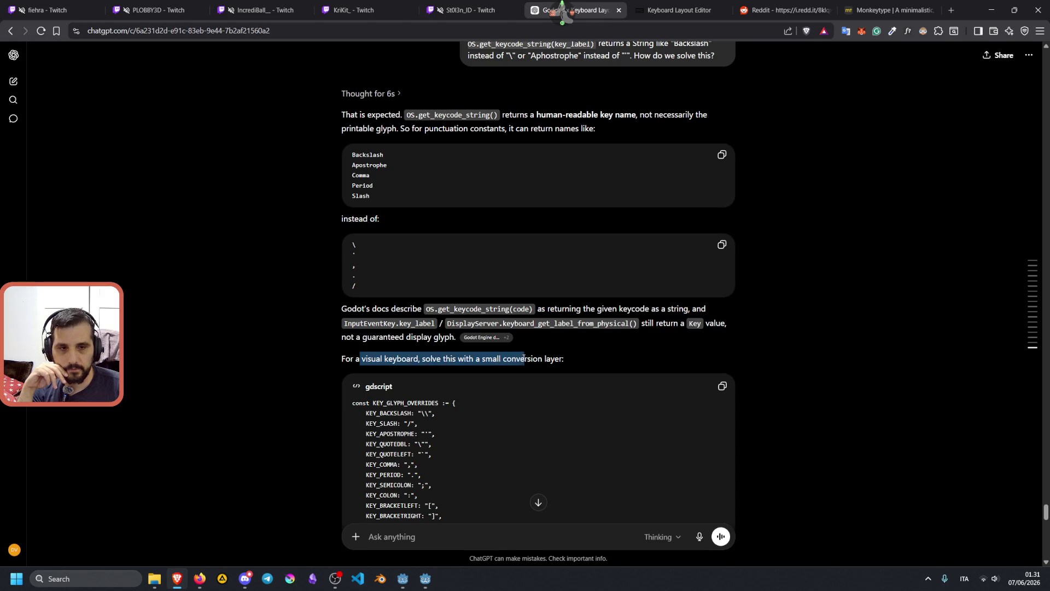
pyautogui.scroll(-10, 524, 359)
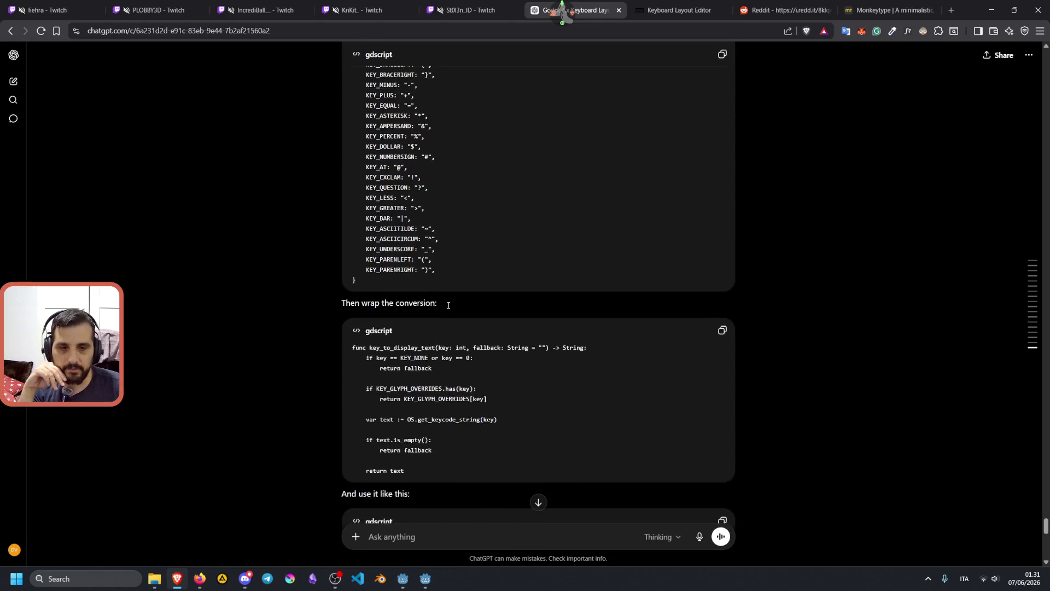
pyautogui.scroll(4, 427, 233)
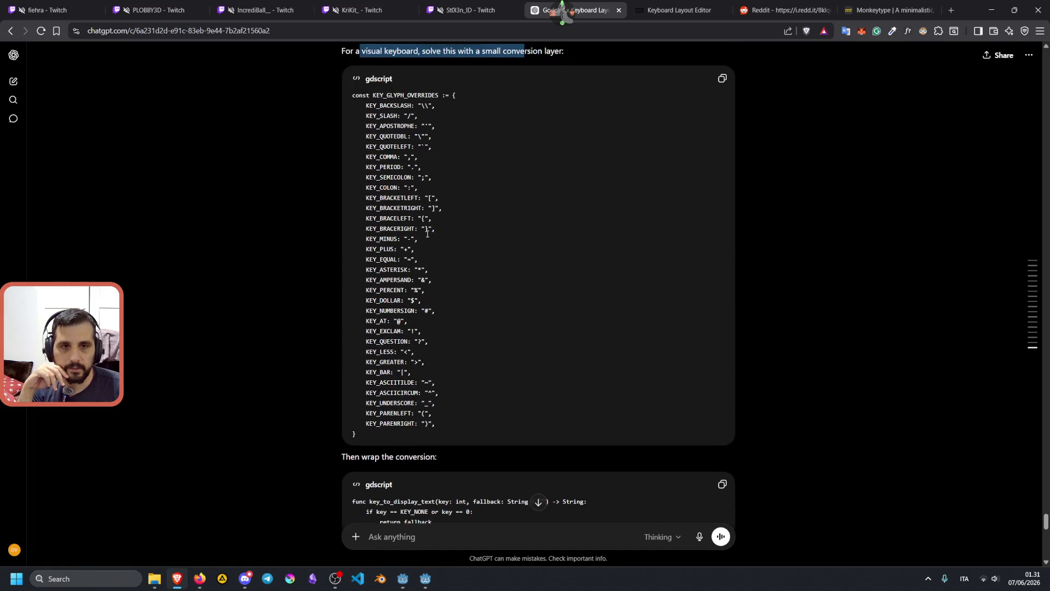
pyautogui.scroll(-5, 427, 233)
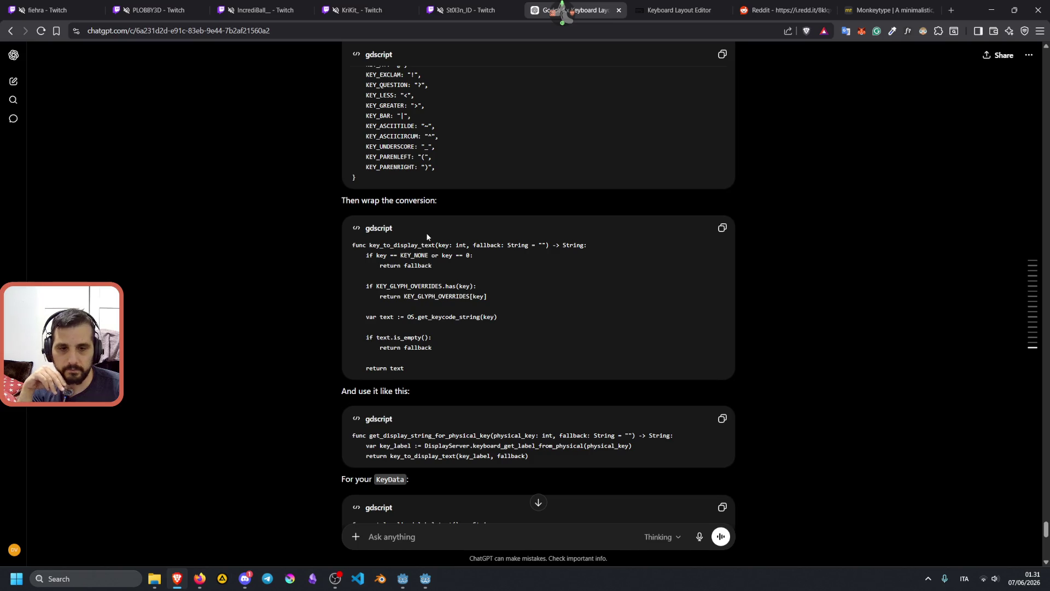
pyautogui.scroll(-2, 427, 236)
pyautogui.scroll(-1, 408, 378)
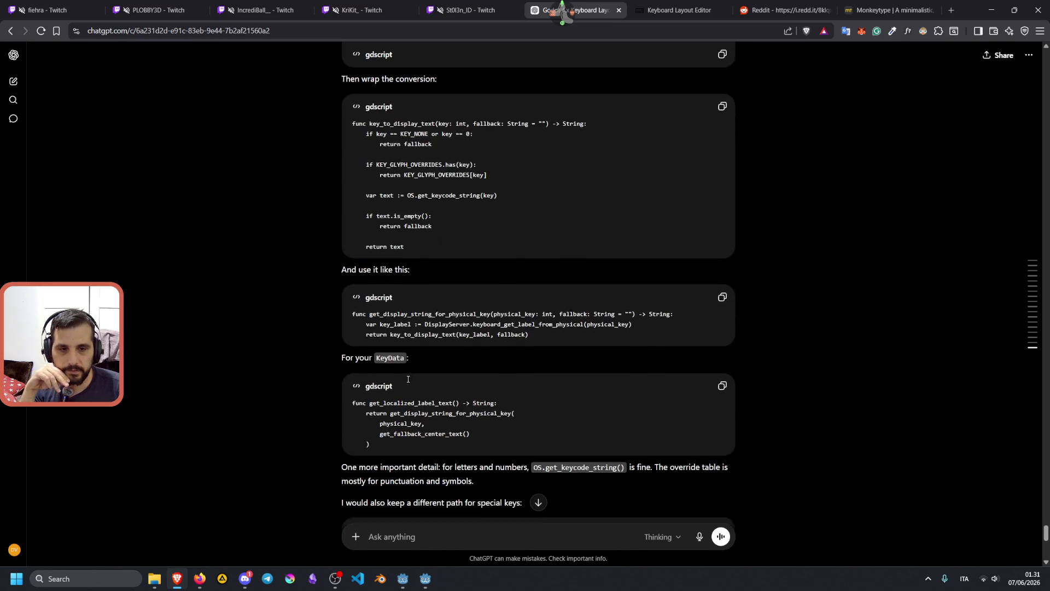
pyautogui.scroll(-12, 408, 379)
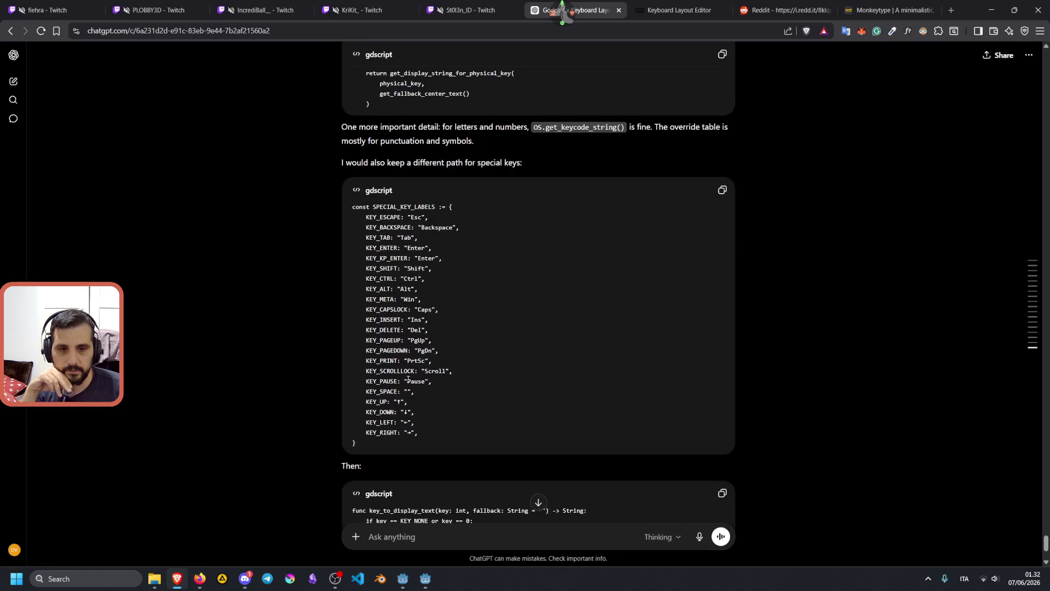
# Step: Ask ChatGPT whether Godot already has a built-in method for this, avoiding a conversion table
pyautogui.write('are you sure there isn')
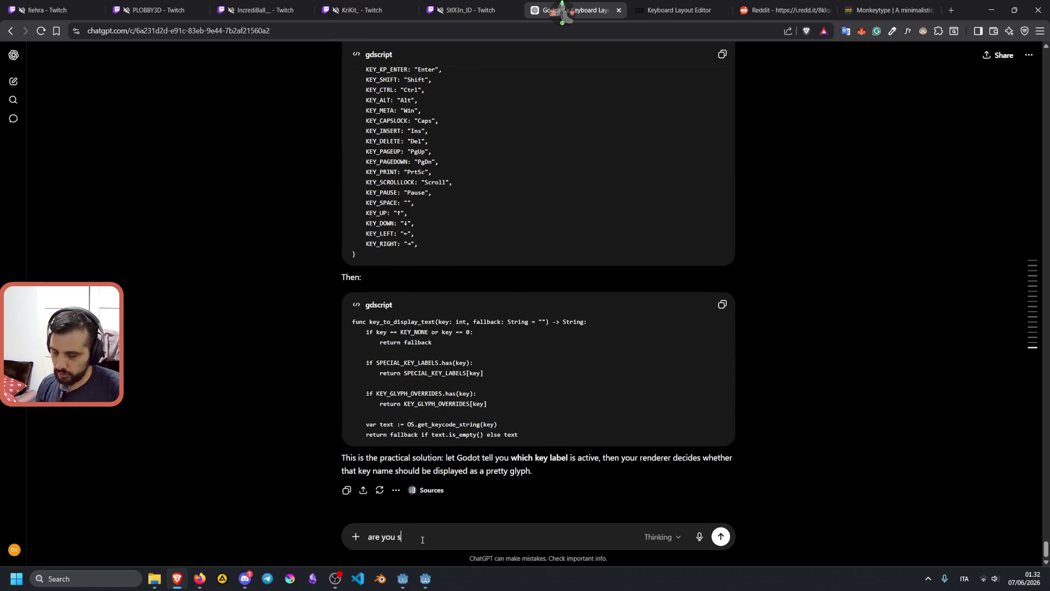
pyautogui.write("'t a ")
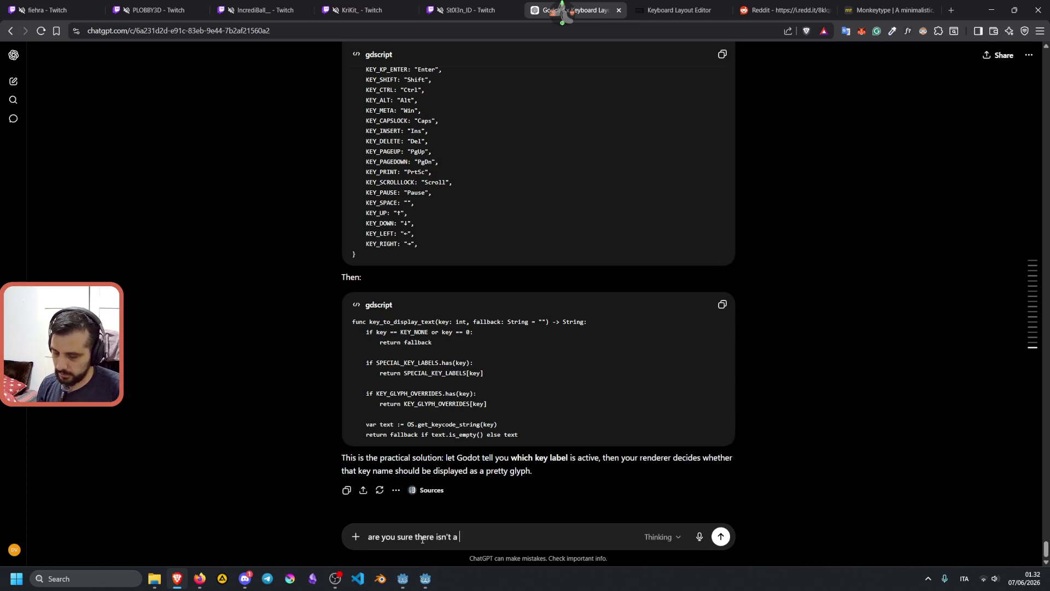
pyautogui.write('method already ')
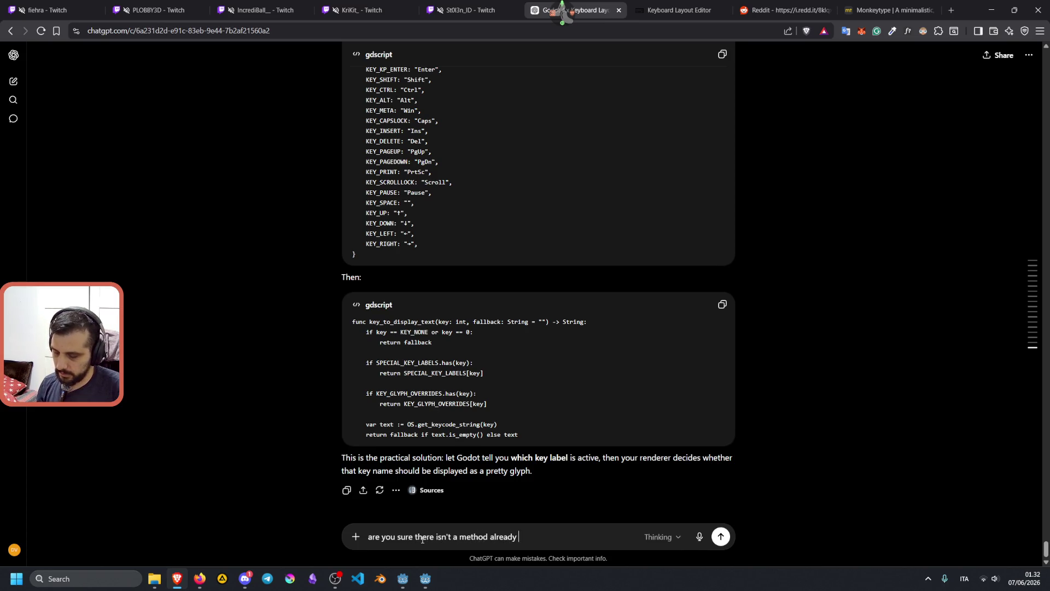
pyautogui.write('implemented ex')
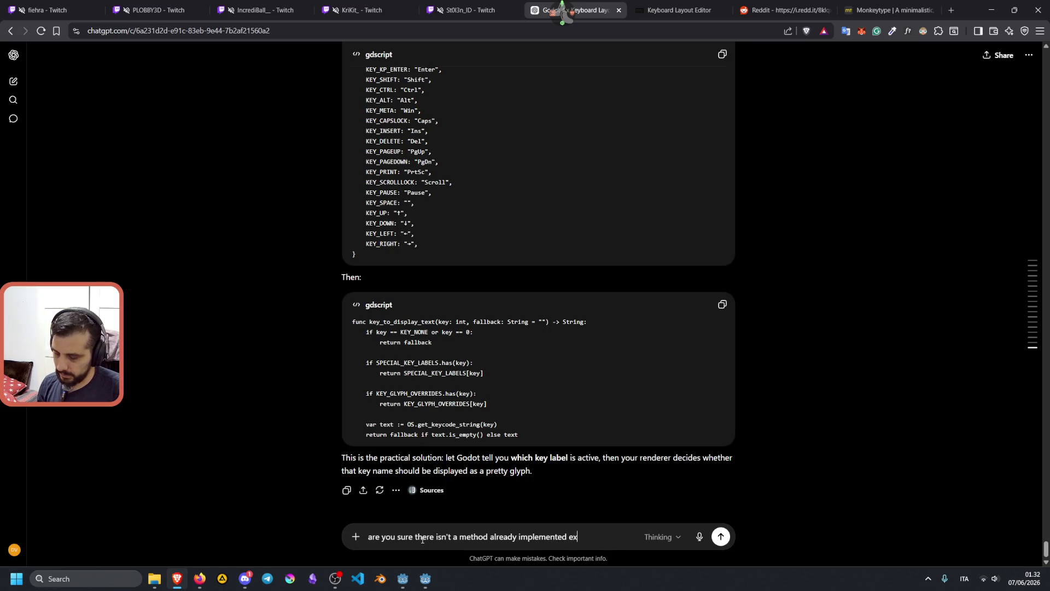
pyautogui.write('actly for t')
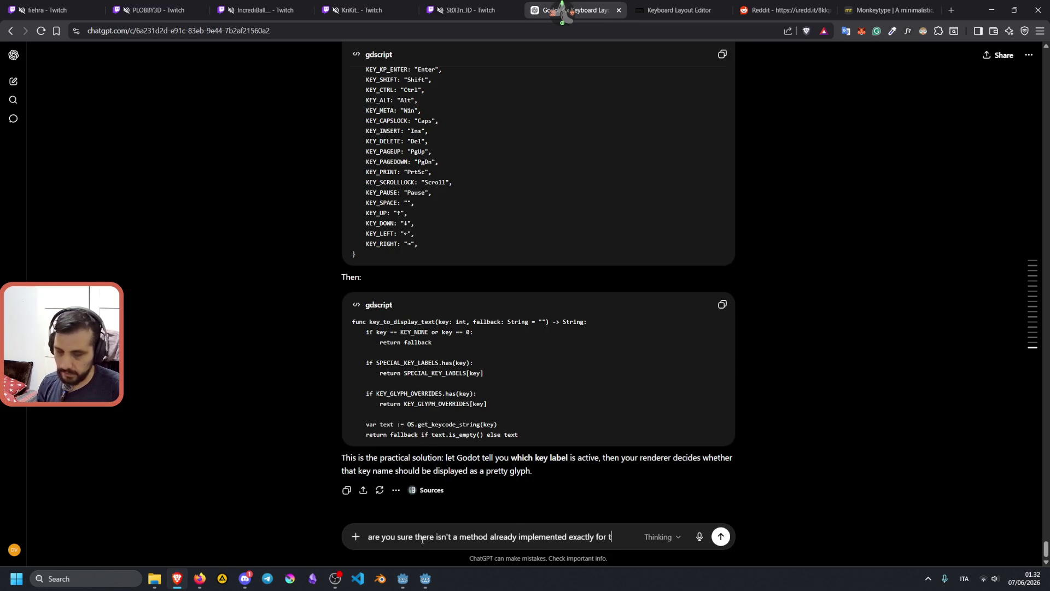
pyautogui.write("hat? so we don't neet a conversion table?")
pyautogui.press('Return')
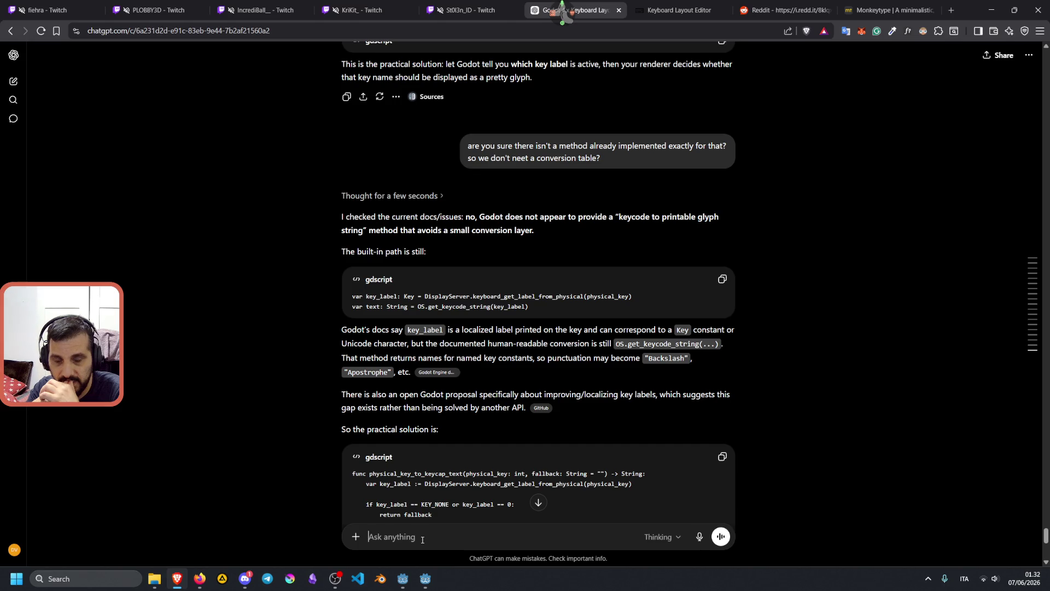
# Step: Open the cited GitHub proposal 'Localize key labels based on keyboard language'
pyautogui.click(540, 408)
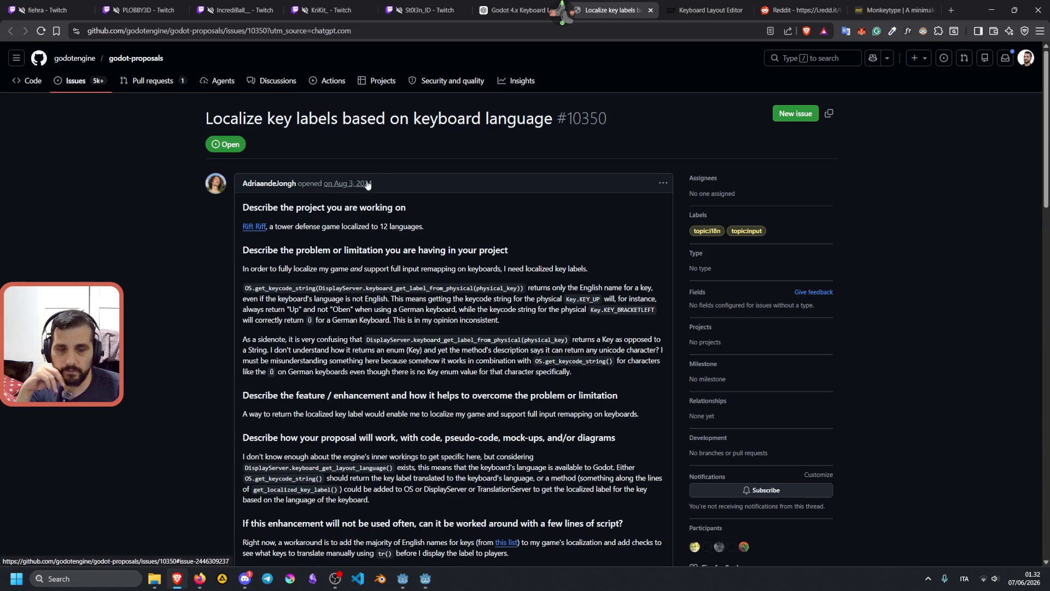
pyautogui.scroll(-15, 339, 230)
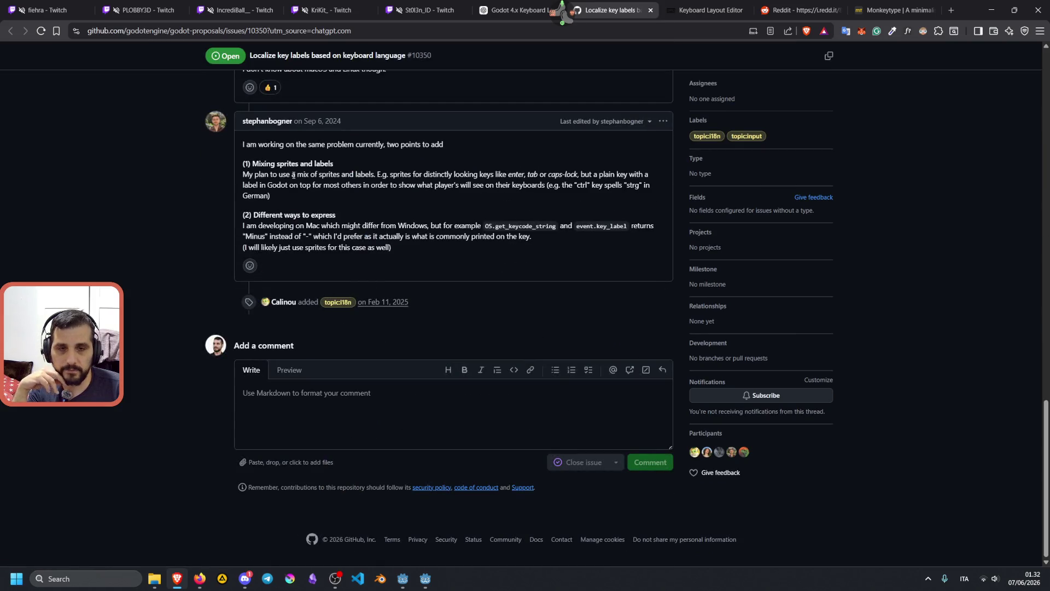
pyautogui.scroll(1, 339, 196)
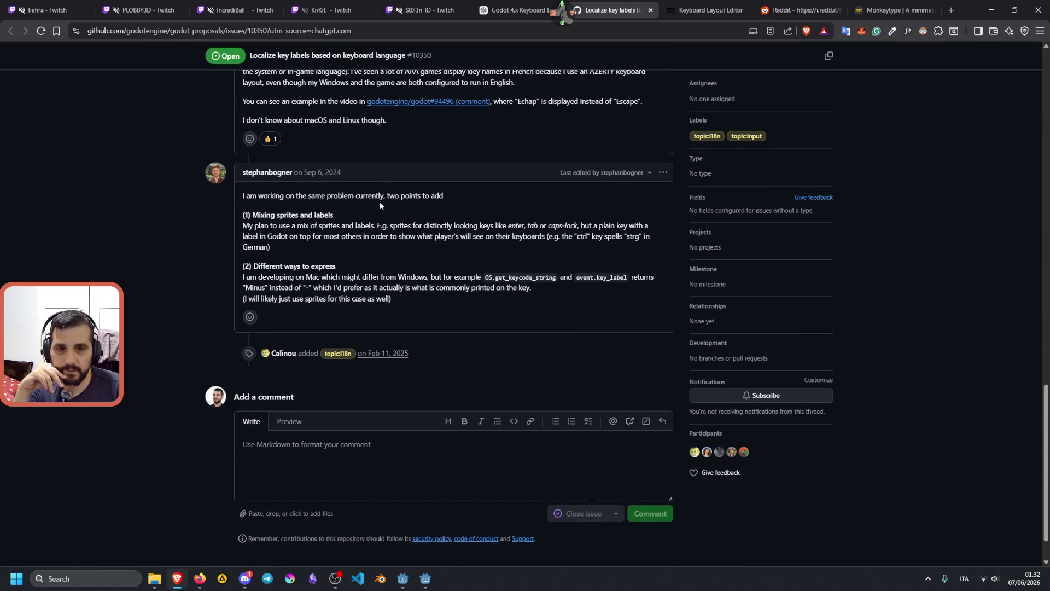
pyautogui.scroll(3, 359, 210)
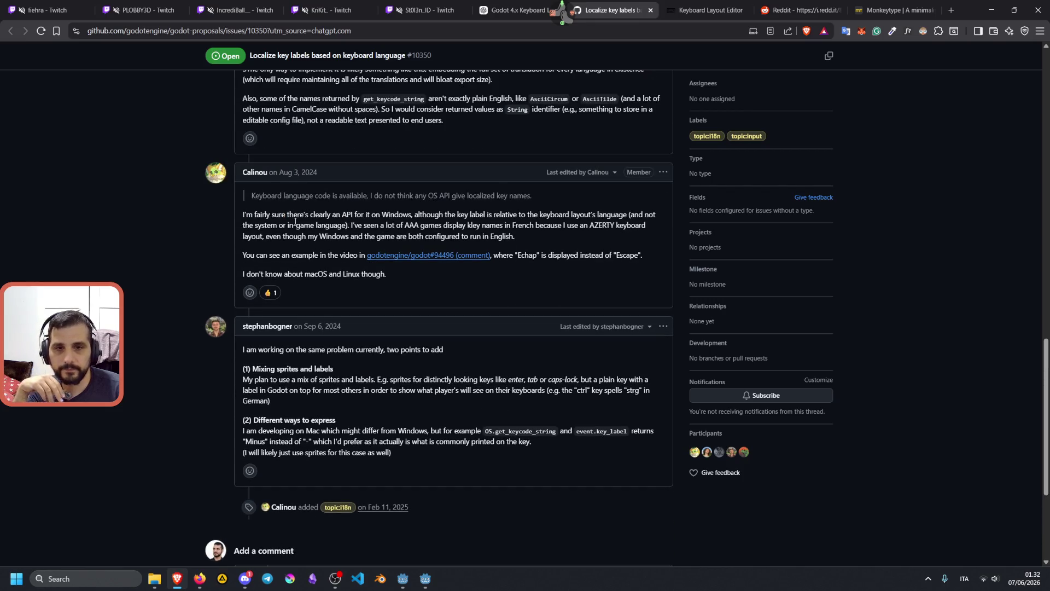
# Step: Read the comment's remarks and open its linked godot#94496 pull request separately
pyautogui.moveTo(347, 215)
pyautogui.mouseDown()
pyautogui.moveTo(597, 213)
pyautogui.moveTo(343, 236)
pyautogui.moveTo(331, 226)
pyautogui.moveTo(460, 214)
pyautogui.moveTo(494, 225)
pyautogui.moveTo(476, 225)
pyautogui.moveTo(655, 233)
pyautogui.moveTo(376, 255)
pyautogui.moveTo(256, 246)
pyautogui.moveTo(354, 232)
pyautogui.moveTo(515, 236)
pyautogui.mouseUp()
pyautogui.click(357, 227)
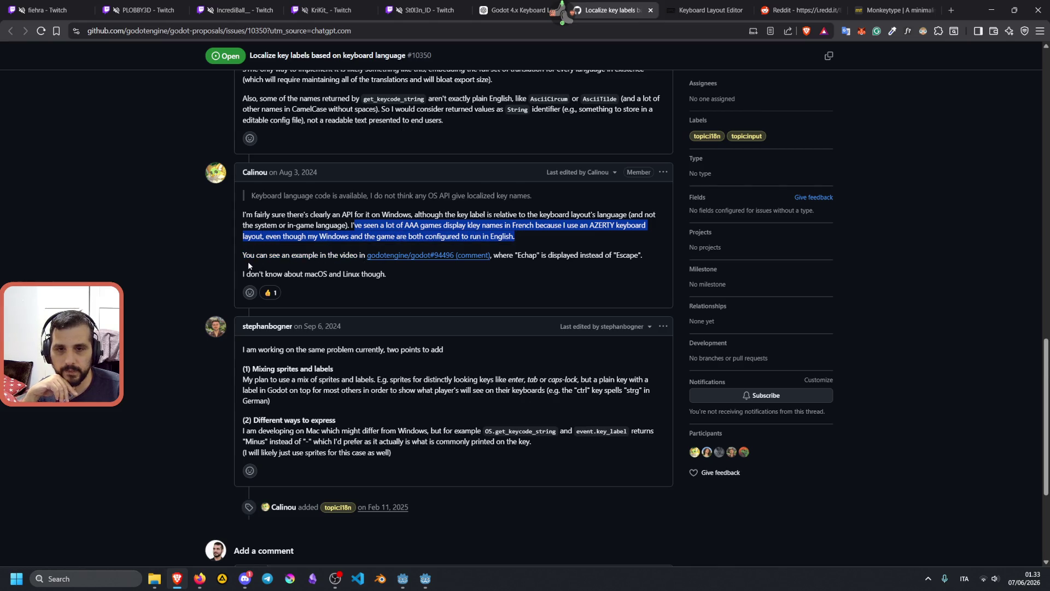
pyautogui.moveTo(250, 255); pyautogui.dragTo(310, 253)
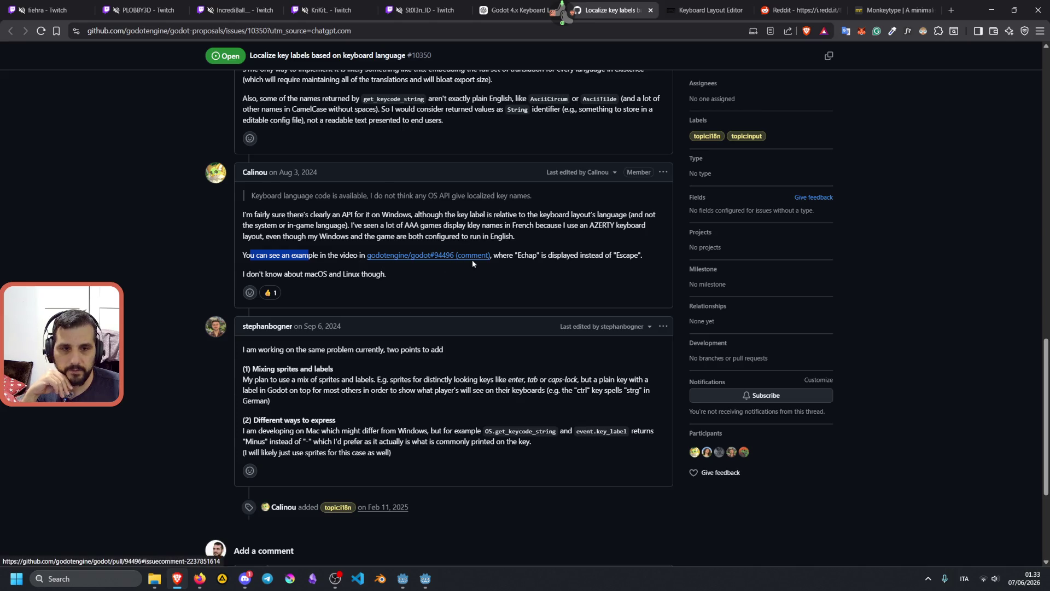
pyautogui.moveTo(461, 257)
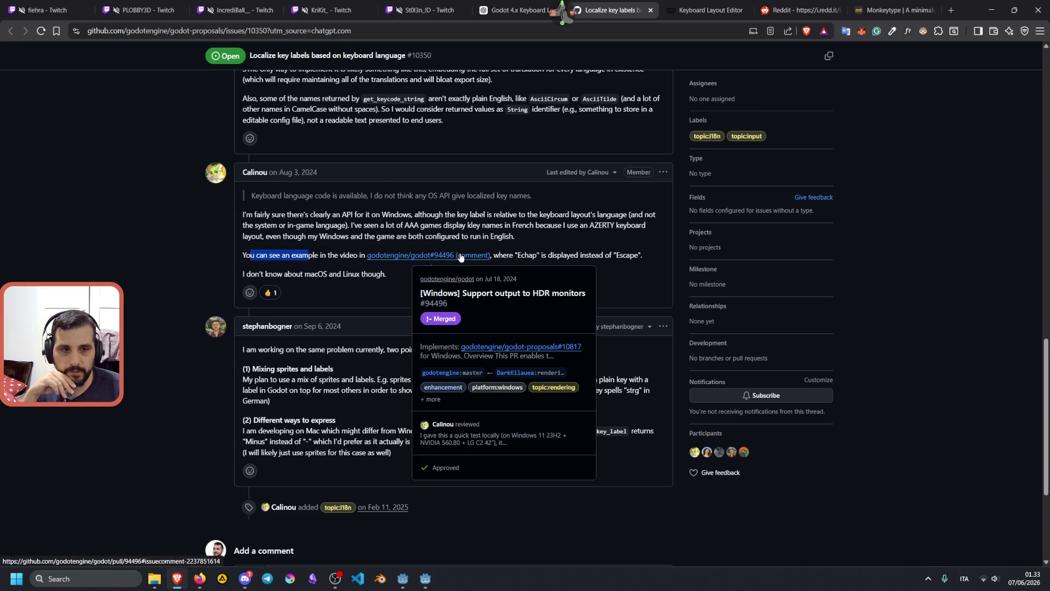
pyautogui.middleClick(461, 257)
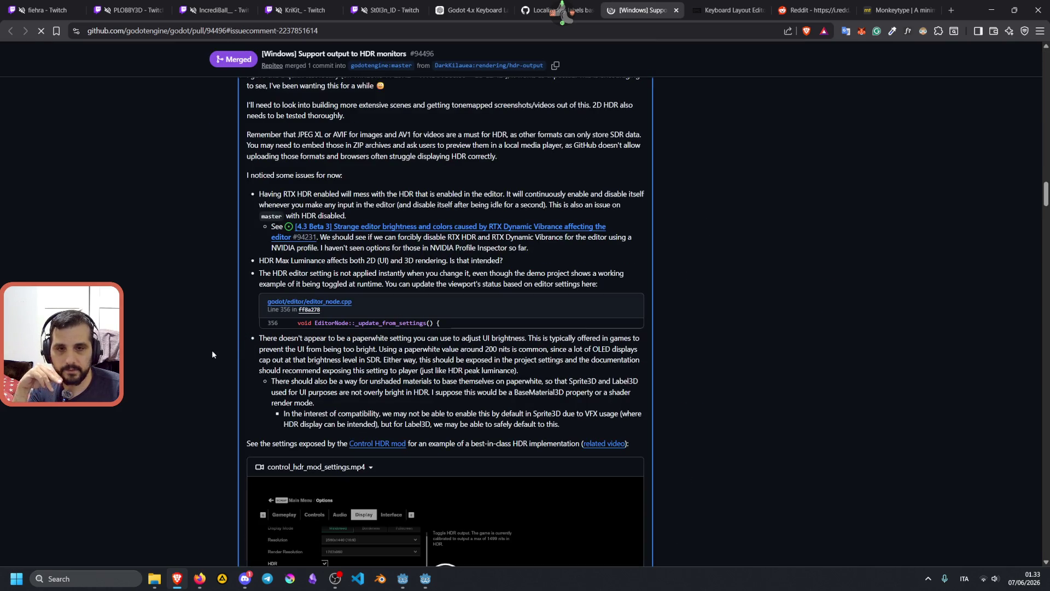
# Step: Look over the HDR monitors pull request and play its settings demo video
pyautogui.scroll(-1, 224, 329)
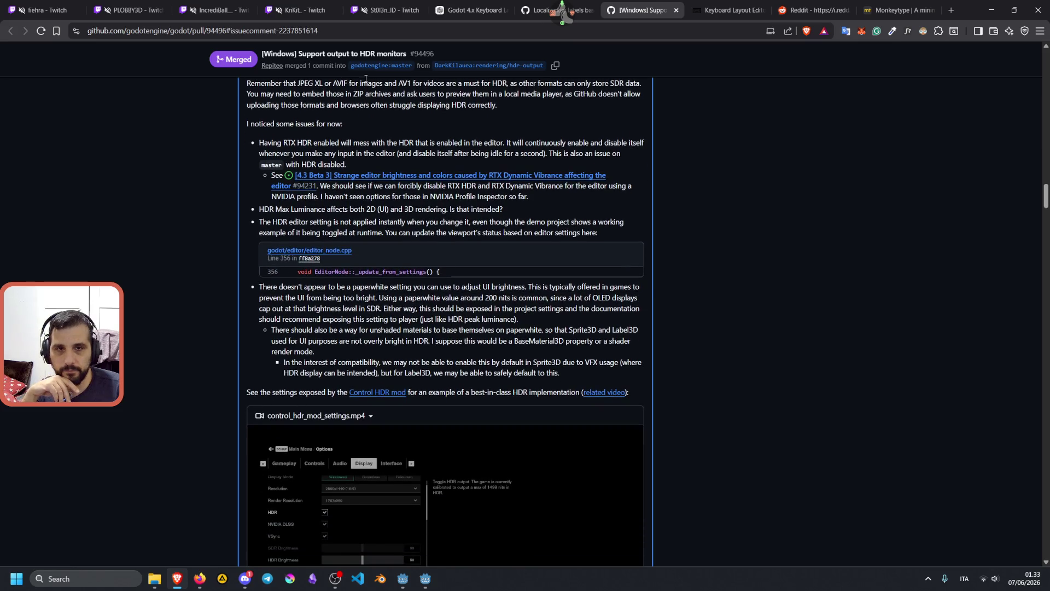
pyautogui.scroll(-3, 203, 322)
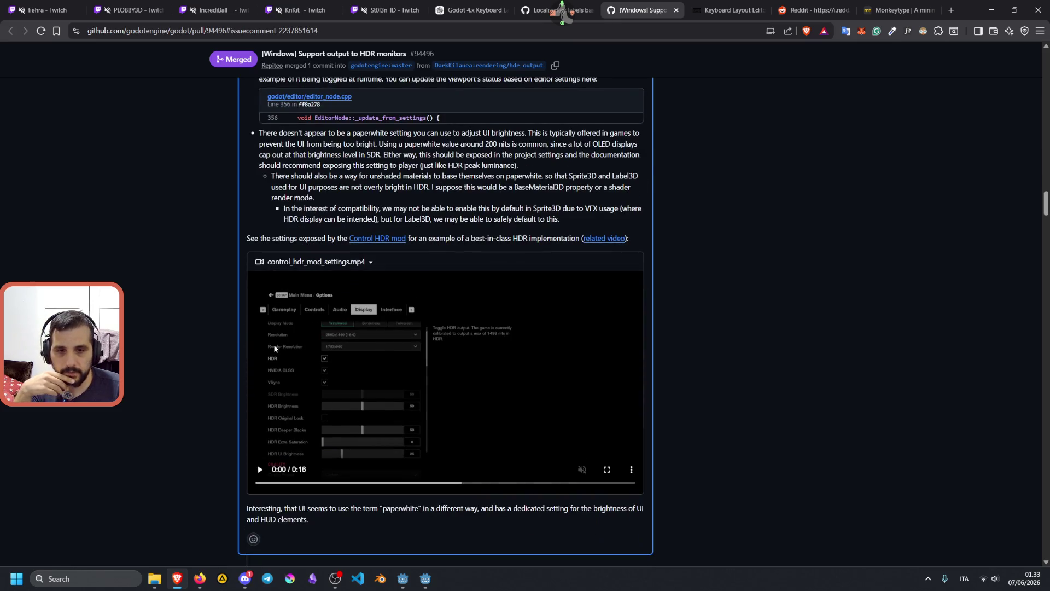
pyautogui.scroll(-1, 369, 350)
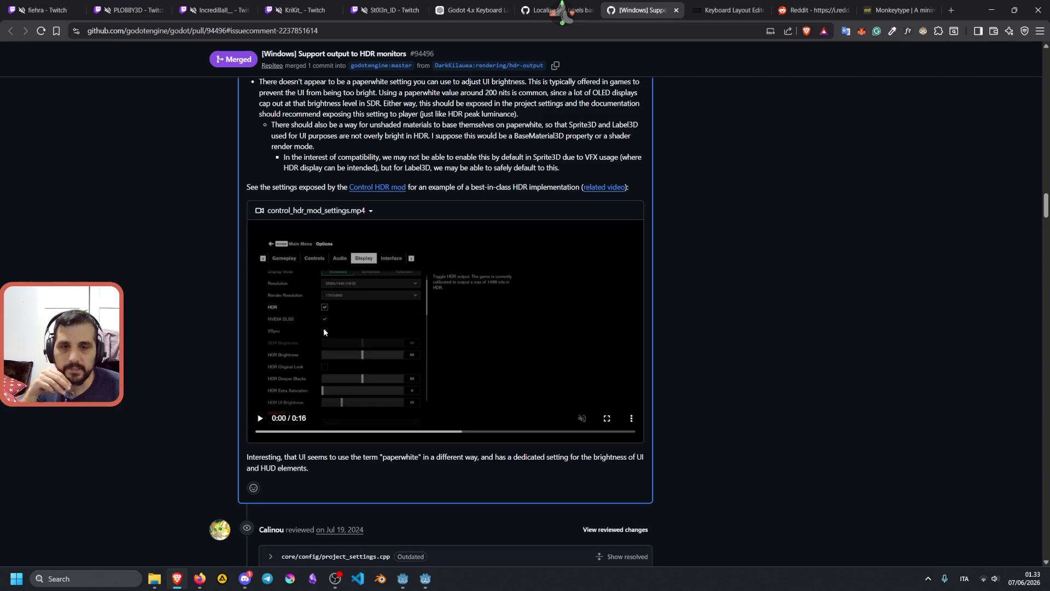
pyautogui.click(261, 418)
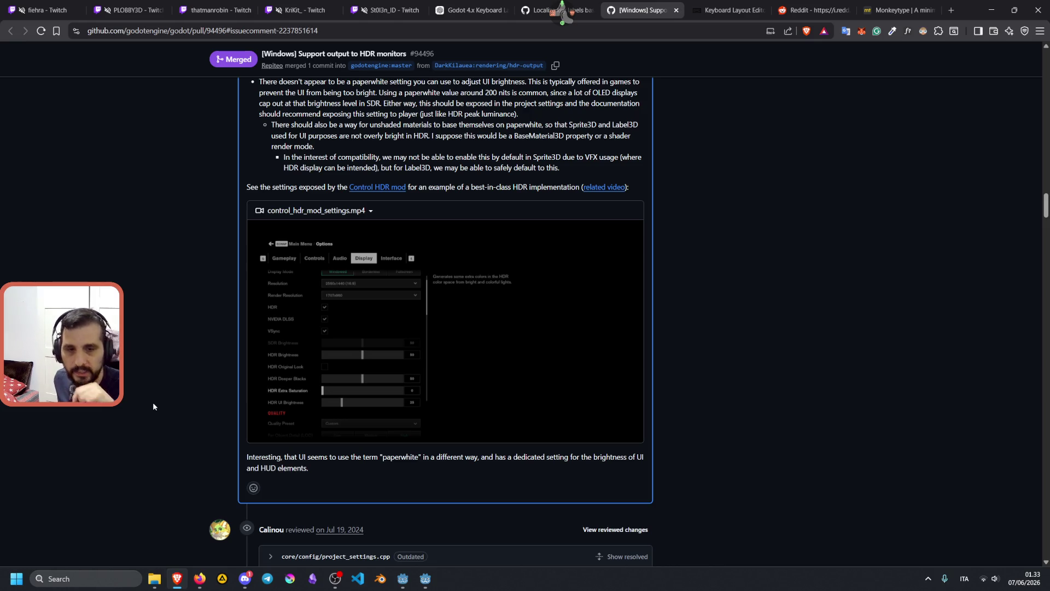
pyautogui.scroll(-10, 153, 402)
pyautogui.scroll(15, 153, 401)
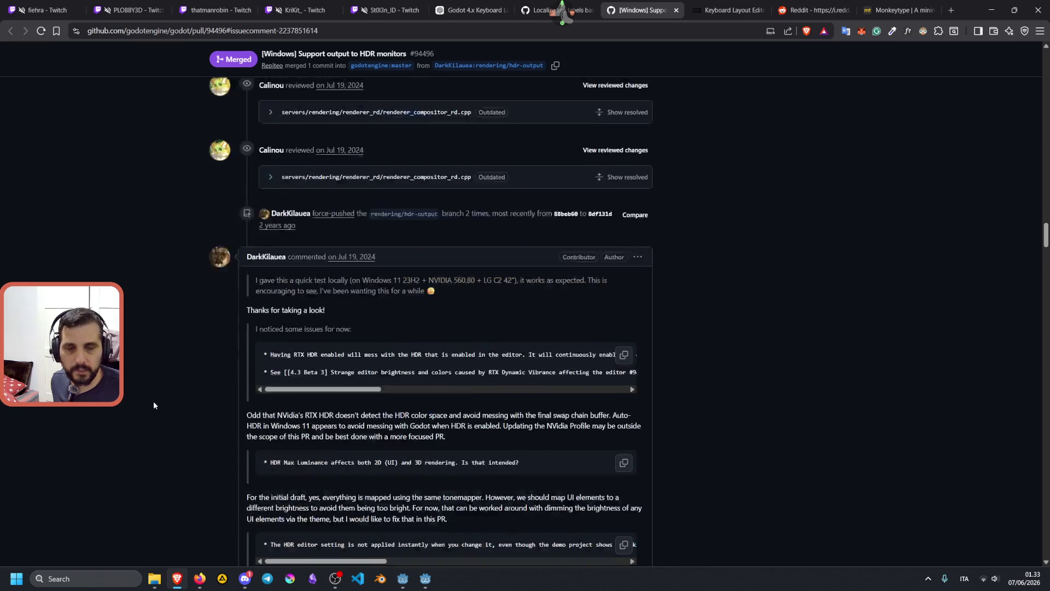
pyautogui.scroll(8, 153, 405)
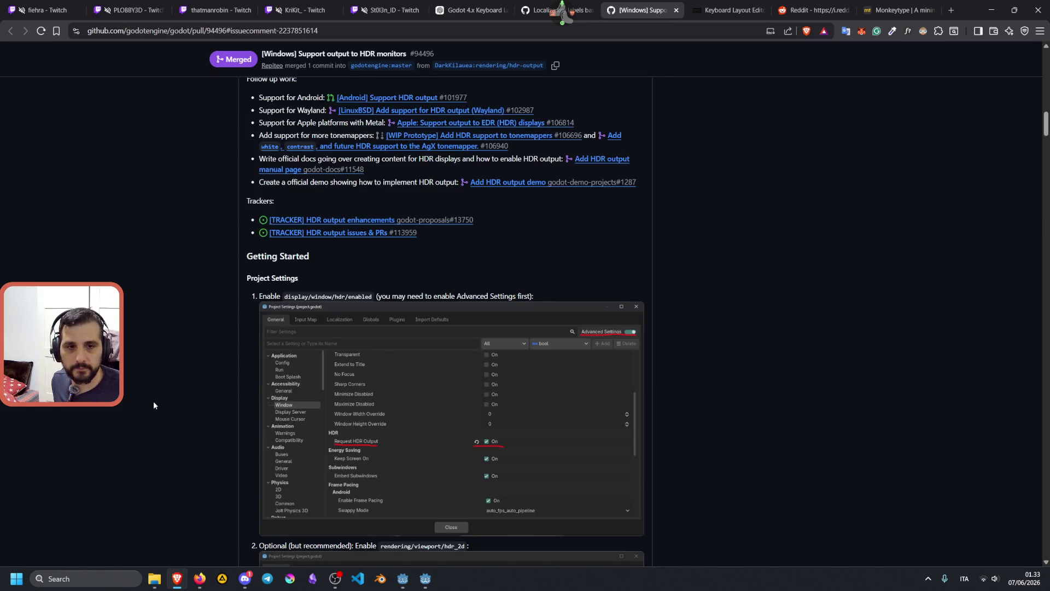
pyautogui.scroll(-8, 153, 405)
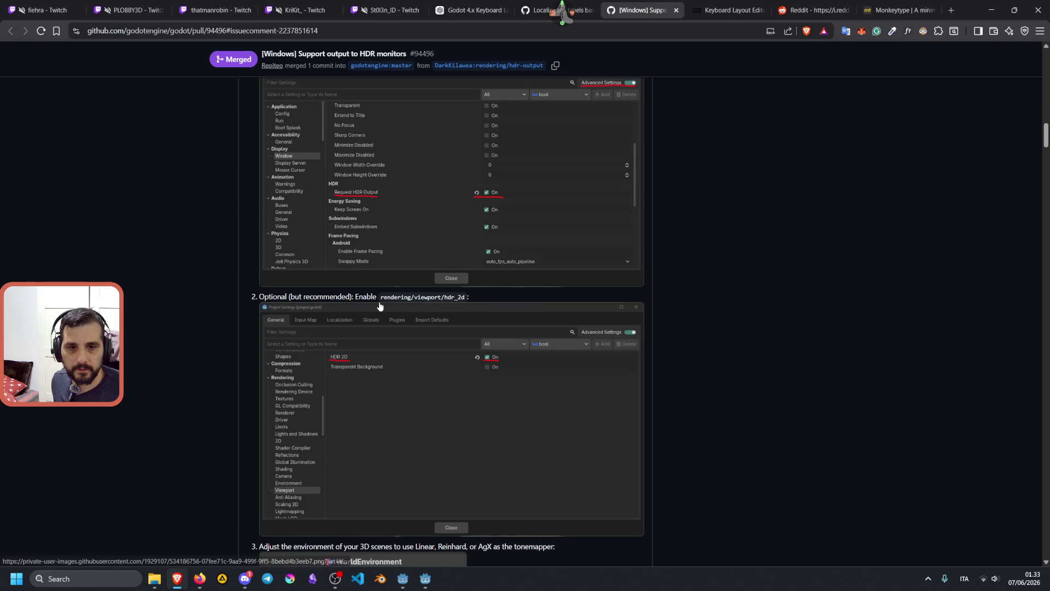
pyautogui.scroll(10, 388, 309)
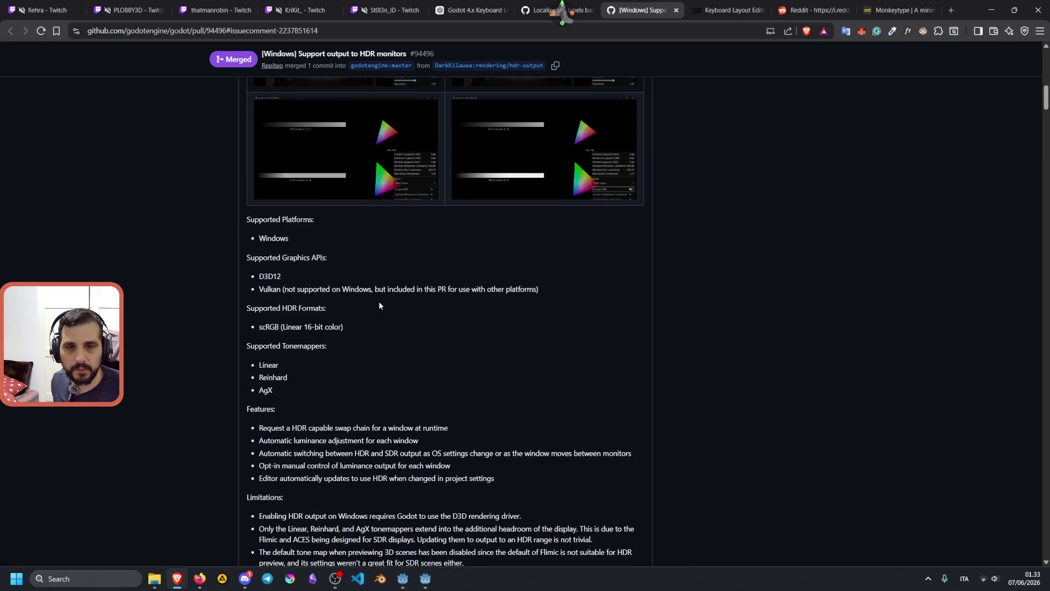
pyautogui.scroll(5, 379, 305)
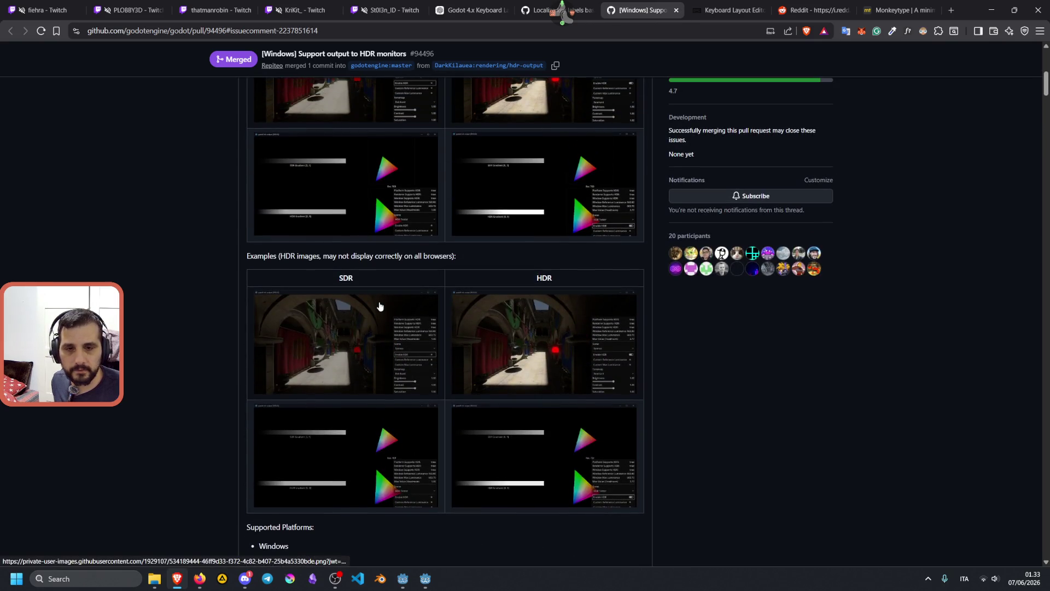
pyautogui.scroll(8, 380, 304)
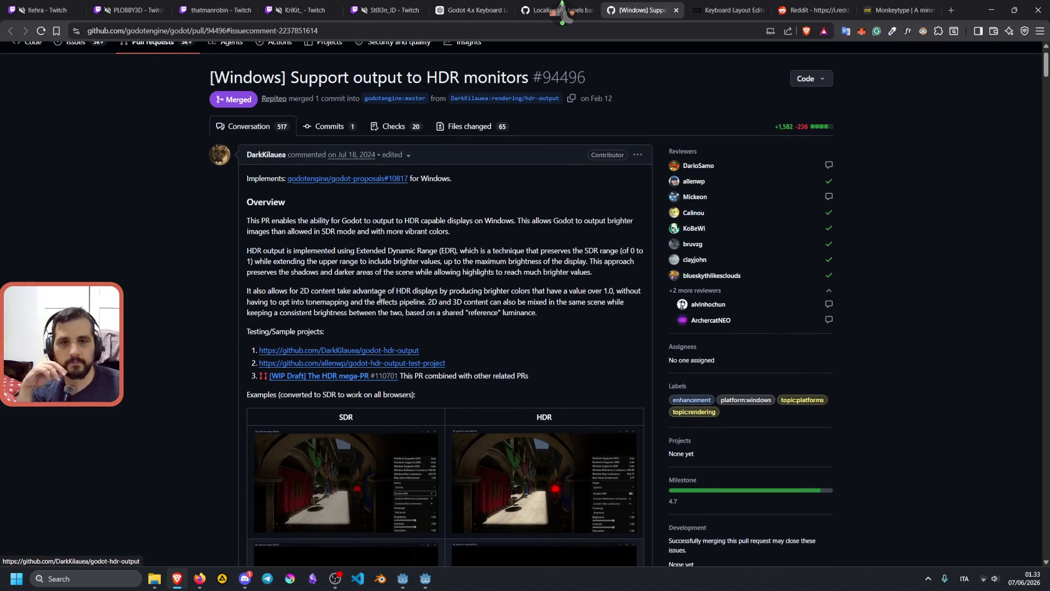
# Step: Close the pull request tab and return to the Localize key labels proposal
pyautogui.hotkey('ctrl', 'w')
pyautogui.hotkey('alt', 'Tab')
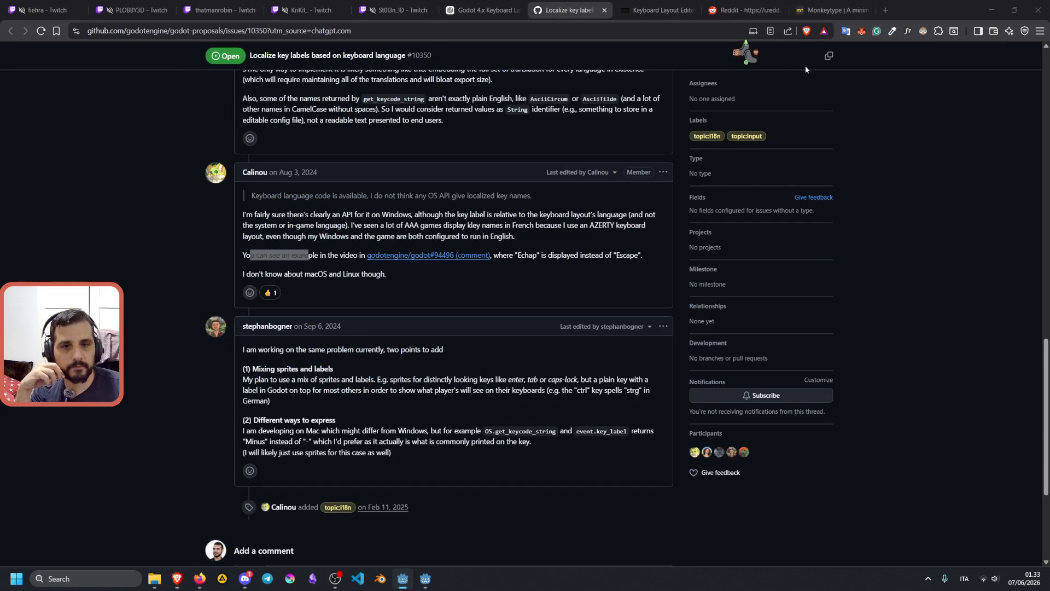
pyautogui.scroll(-2, 202, 375)
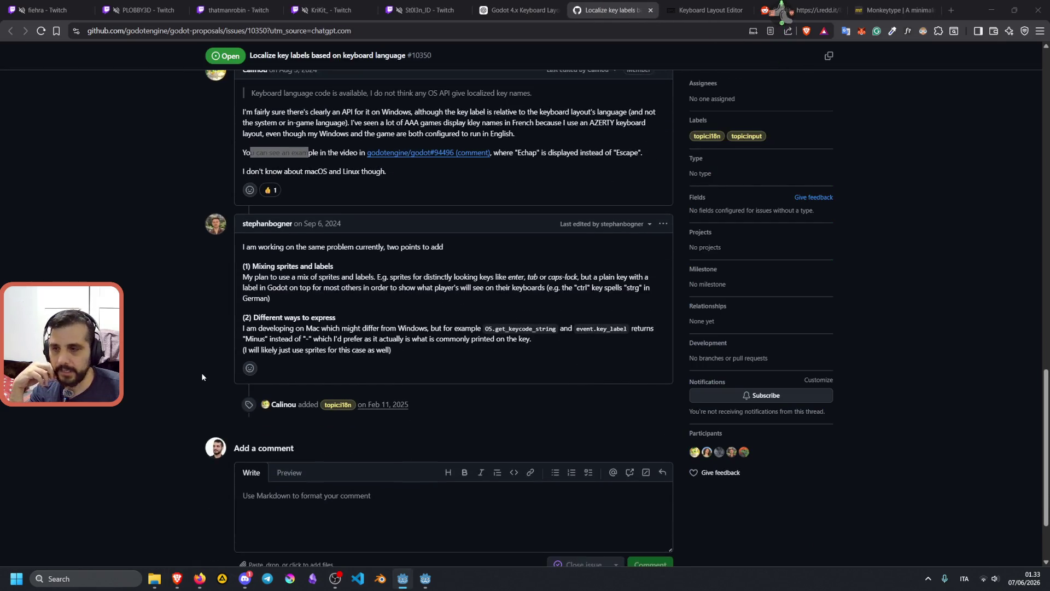
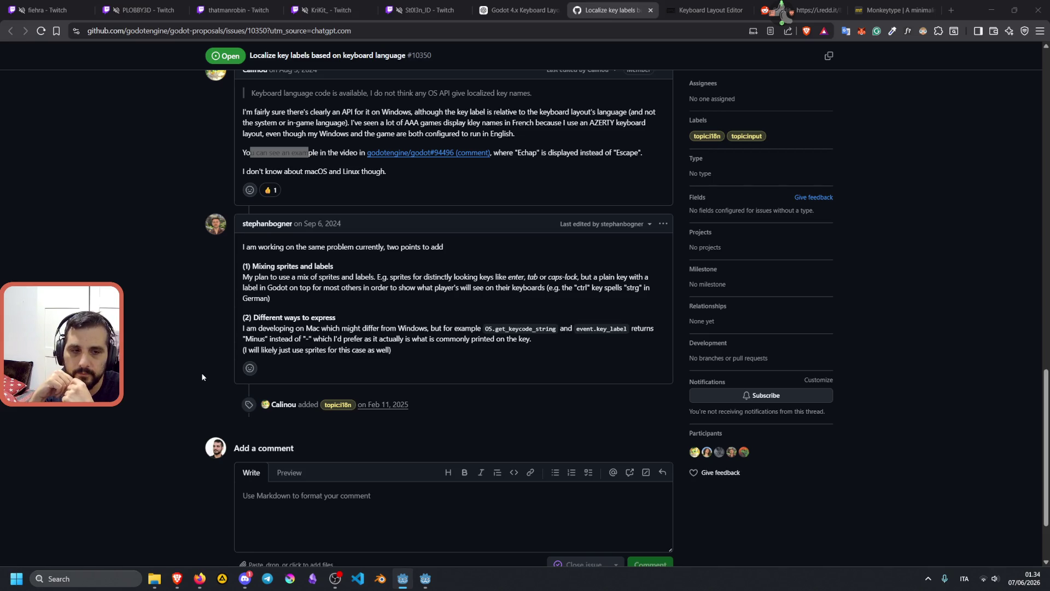
# Step: Select the proposal #10350 comment on Mac keycode strings, then return to the ChatGPT keyboard-labels chat
pyautogui.moveTo(290, 330)
pyautogui.mouseDown()
pyautogui.moveTo(243, 329)
pyautogui.moveTo(413, 339)
pyautogui.moveTo(417, 349)
pyautogui.mouseUp()
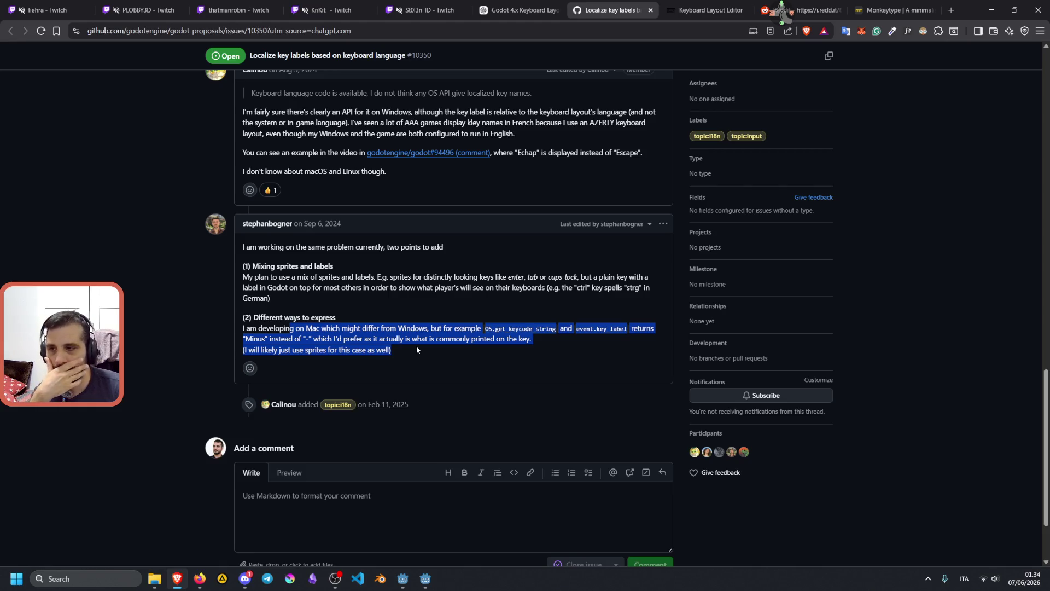
pyautogui.scroll(3, 416, 343)
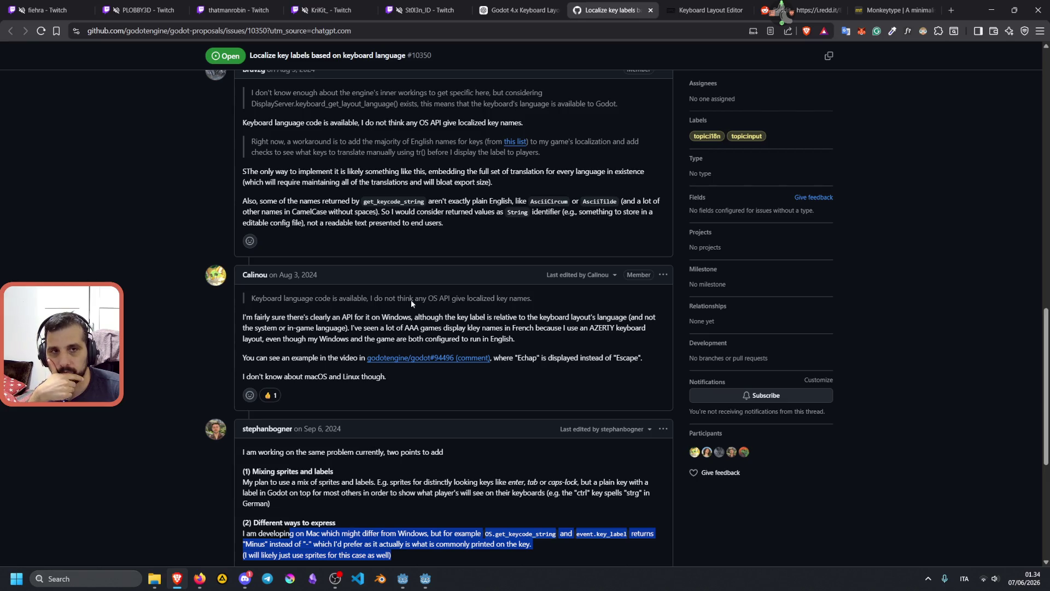
pyautogui.hotkey('ctrl', 'shift', 'Tab')
pyautogui.scroll(-5, 526, 270)
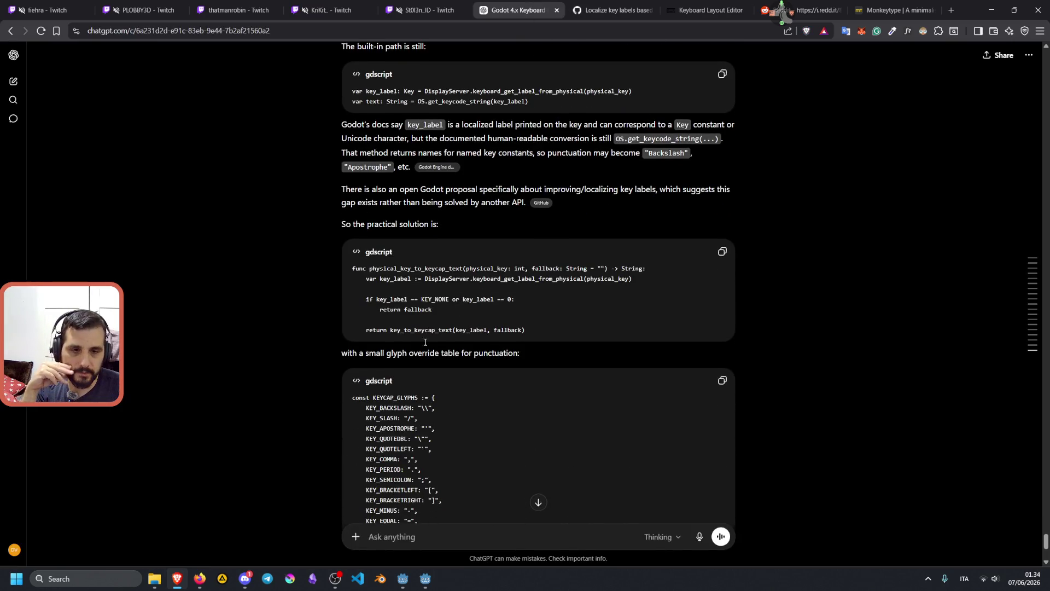
pyautogui.scroll(-1, 425, 342)
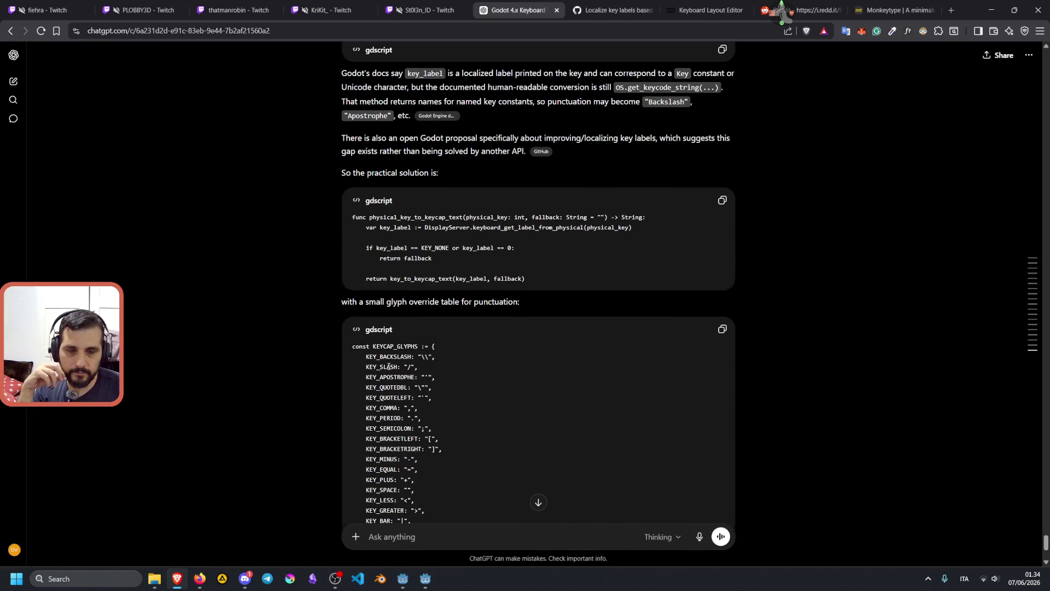
pyautogui.moveTo(391, 343); pyautogui.dragTo(435, 357)
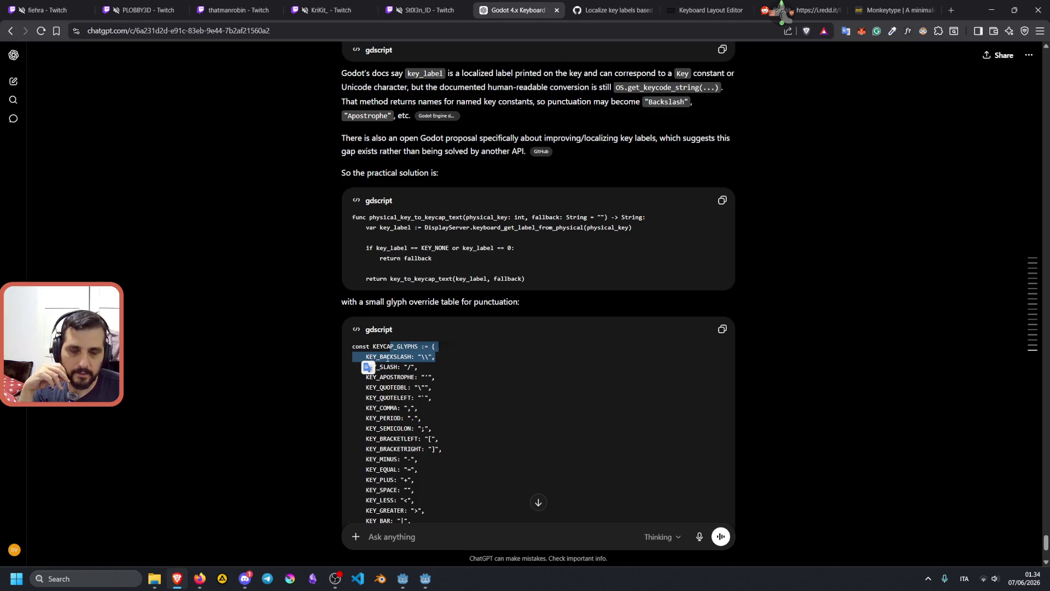
pyautogui.doubleClick(388, 356)
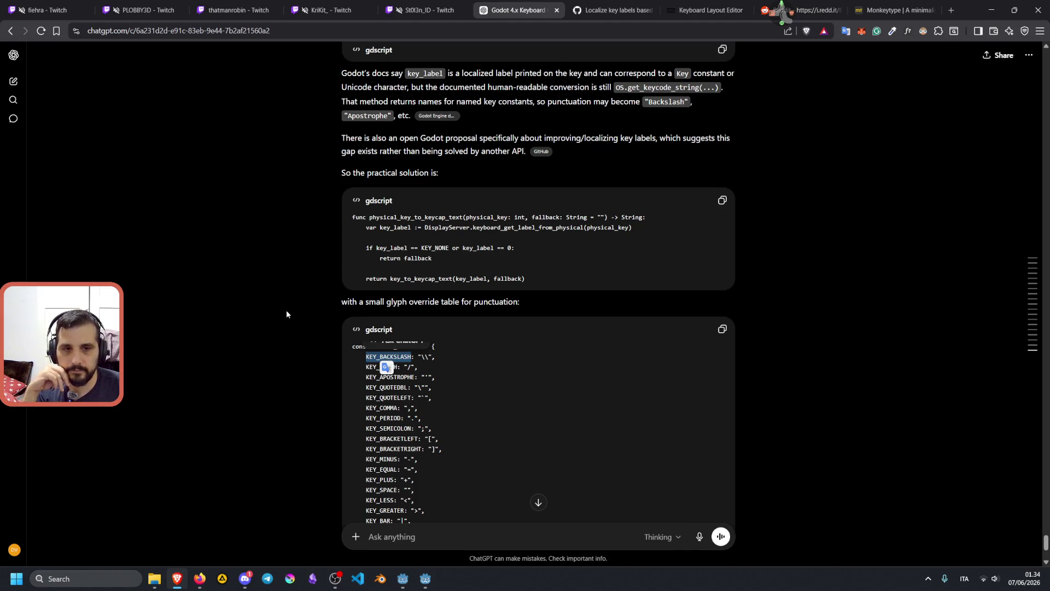
pyautogui.scroll(-3, 287, 311)
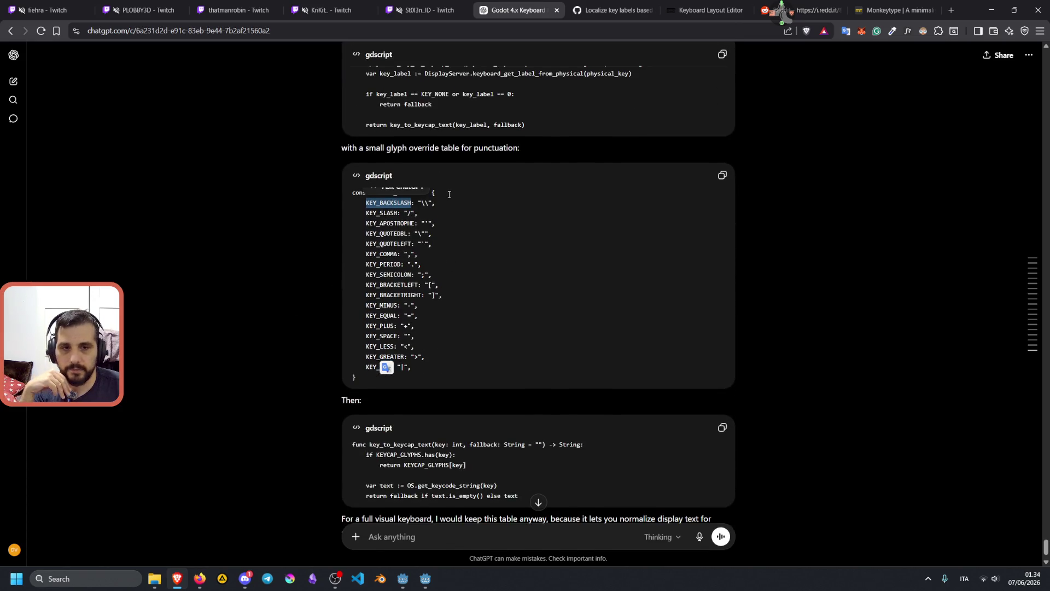
pyautogui.moveTo(430, 211)
pyautogui.mouseDown()
pyautogui.moveTo(438, 339)
pyautogui.moveTo(411, 365)
pyautogui.moveTo(397, 221)
pyautogui.mouseUp()
pyautogui.scroll(-1, 404, 223)
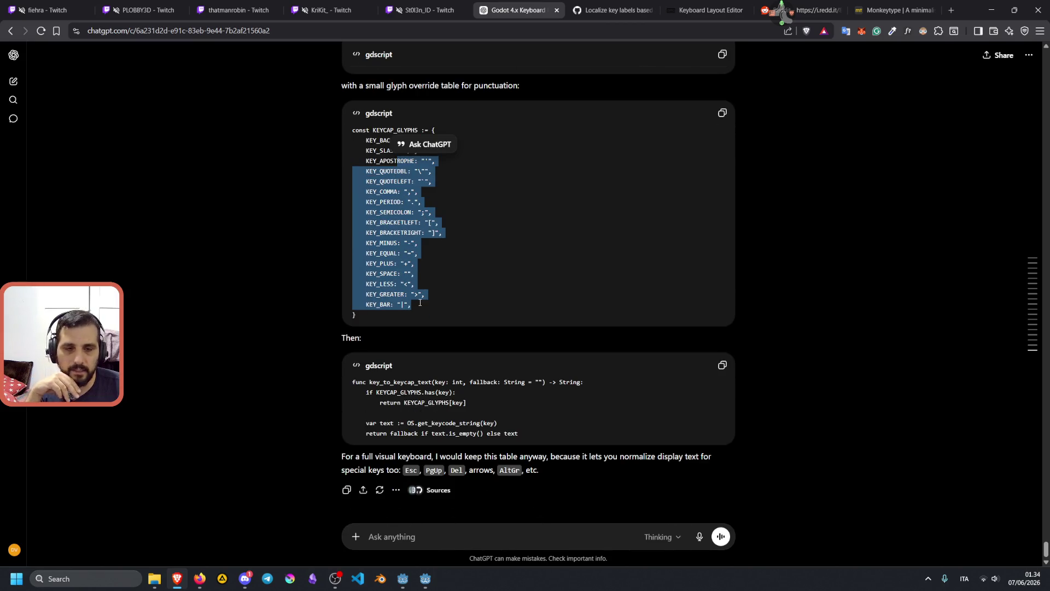
pyautogui.moveTo(396, 385); pyautogui.dragTo(429, 395)
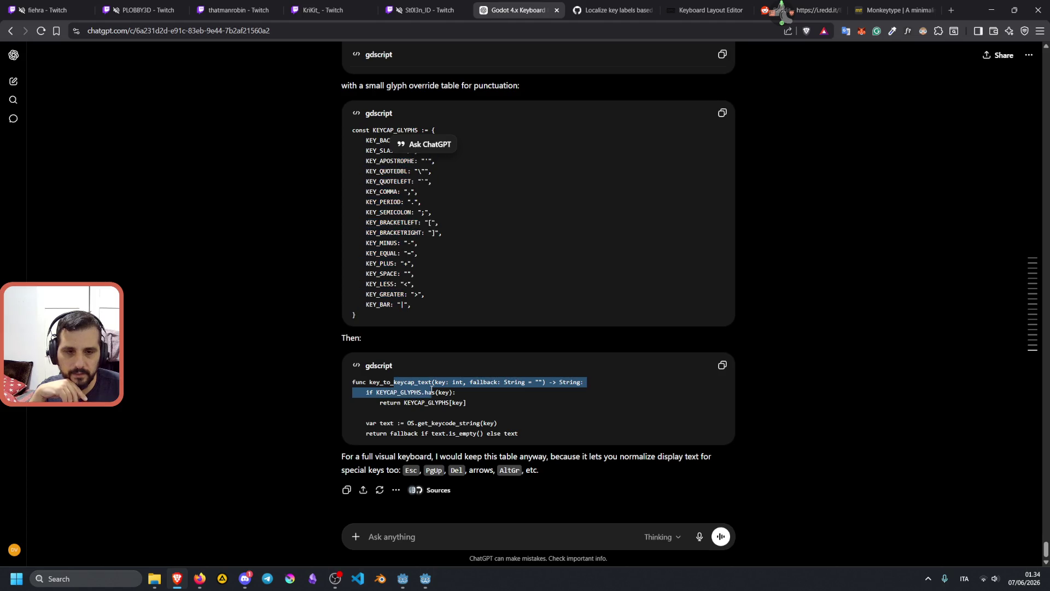
pyautogui.doubleClick(401, 393)
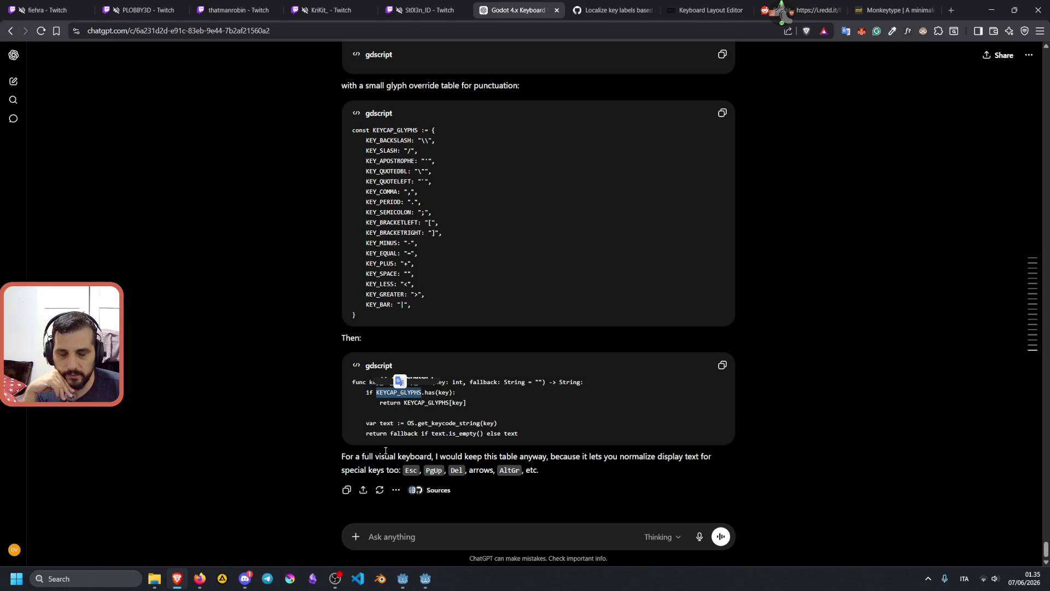
pyautogui.moveTo(362, 456)
pyautogui.mouseDown()
pyautogui.moveTo(685, 454)
pyautogui.moveTo(374, 469)
pyautogui.moveTo(393, 468)
pyautogui.mouseUp()
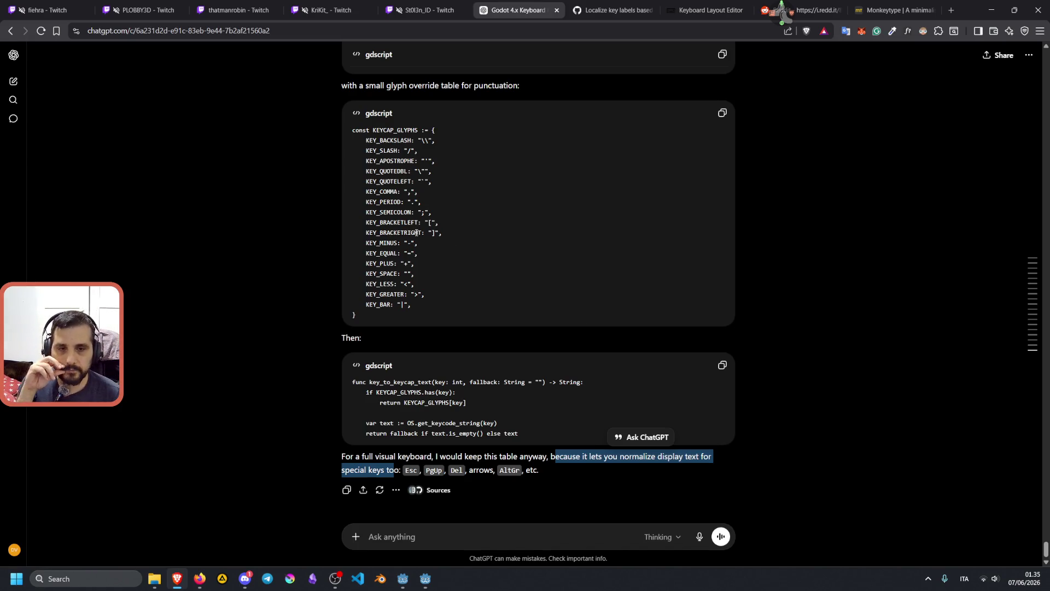
pyautogui.scroll(12, 417, 232)
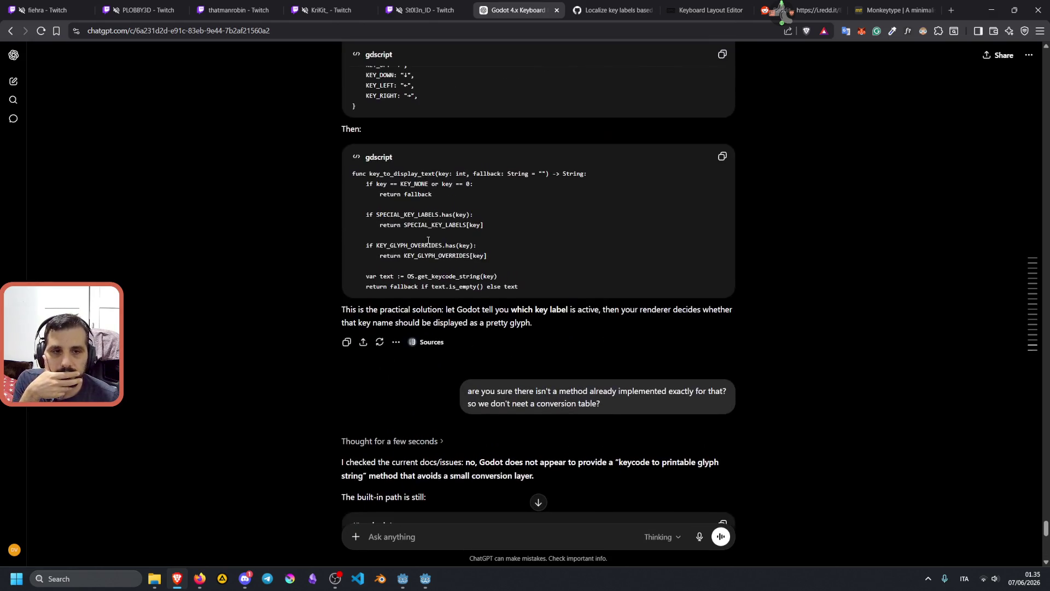
pyautogui.scroll(5, 428, 240)
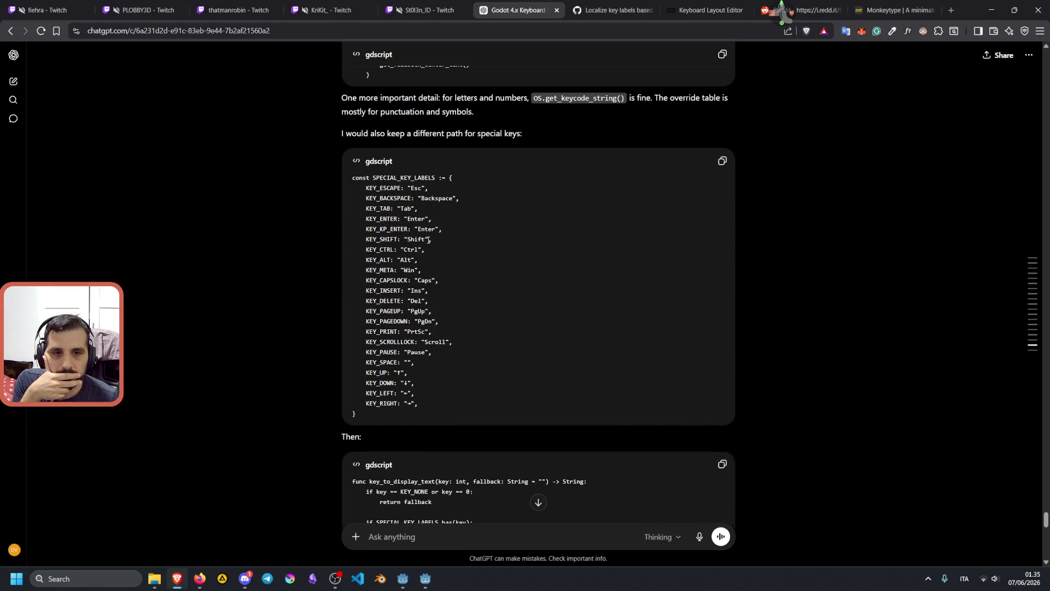
pyautogui.moveTo(383, 187); pyautogui.dragTo(434, 191)
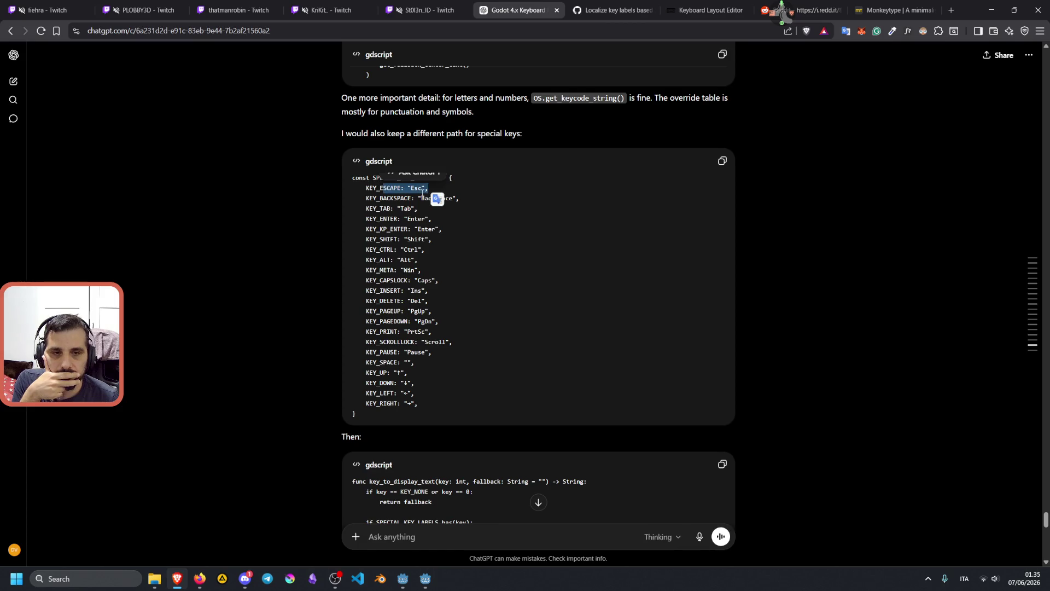
pyautogui.click(389, 219)
pyautogui.moveTo(389, 219); pyautogui.dragTo(427, 357)
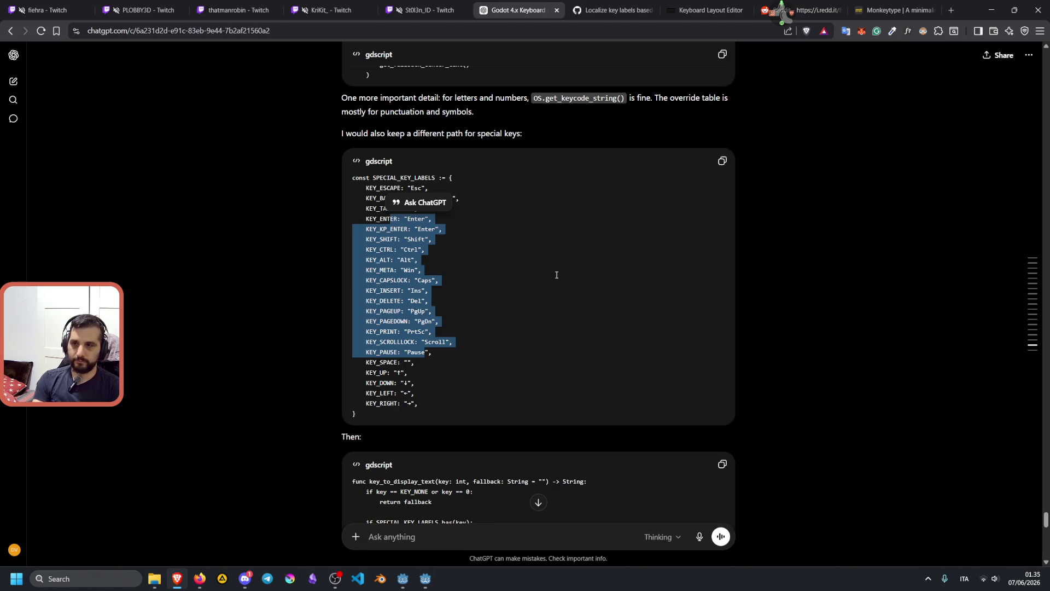
pyautogui.moveTo(425, 578)
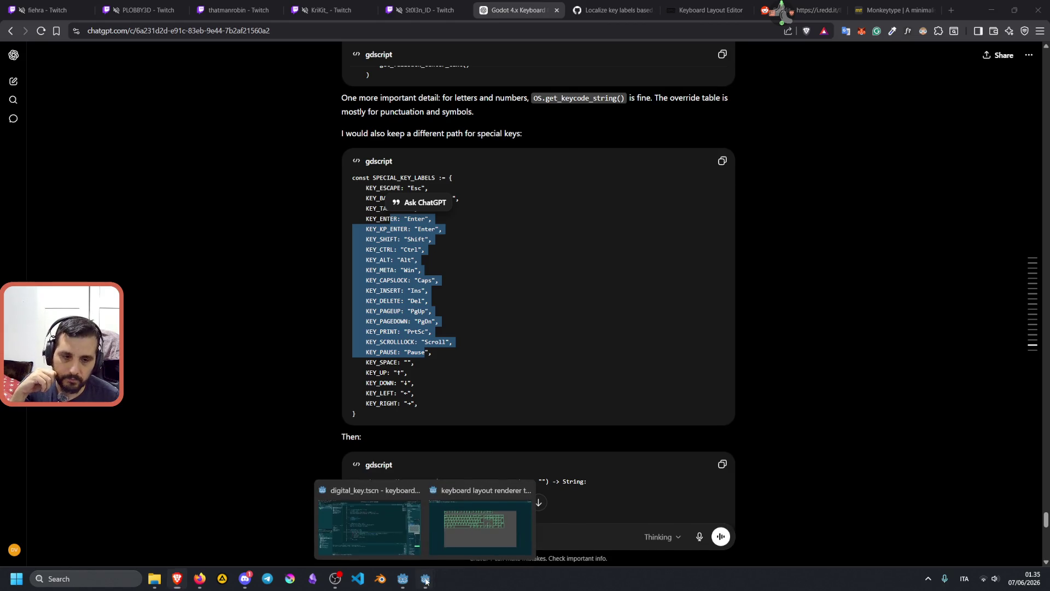
pyautogui.click(459, 539)
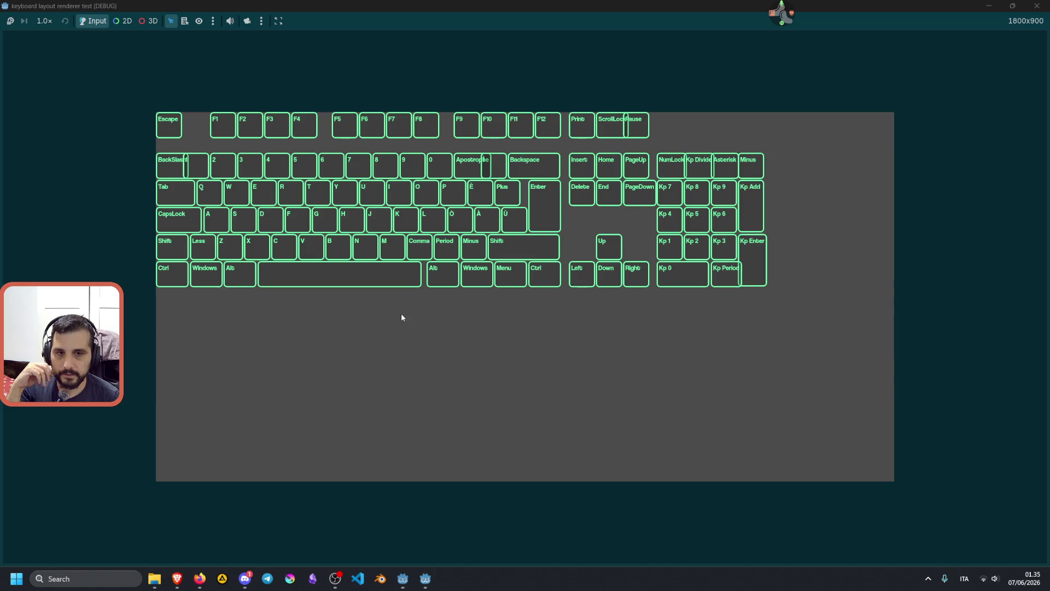
pyautogui.hotkey('alt', 'Tab')
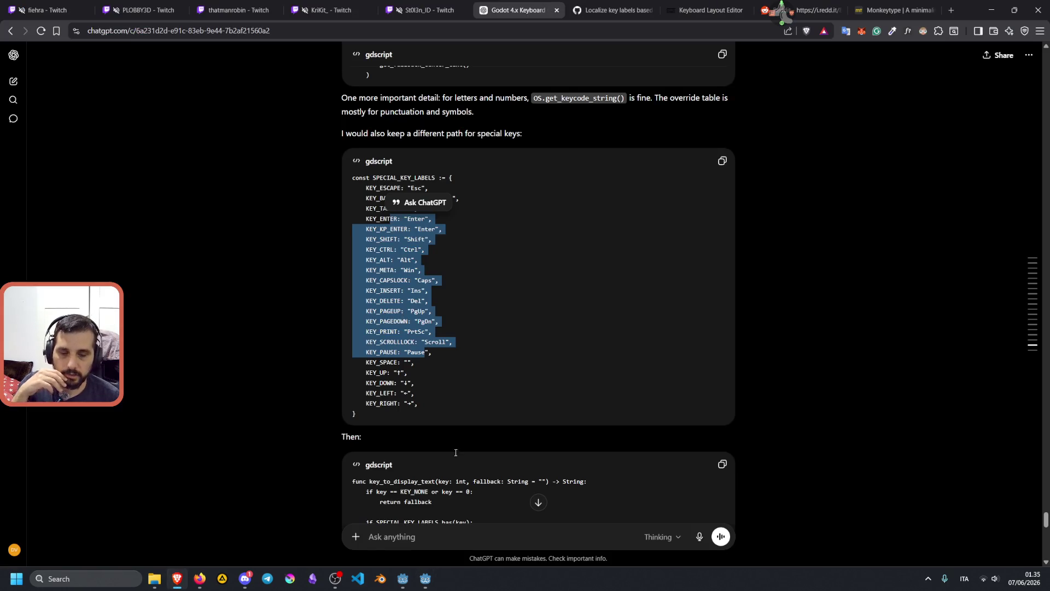
pyautogui.click(426, 582)
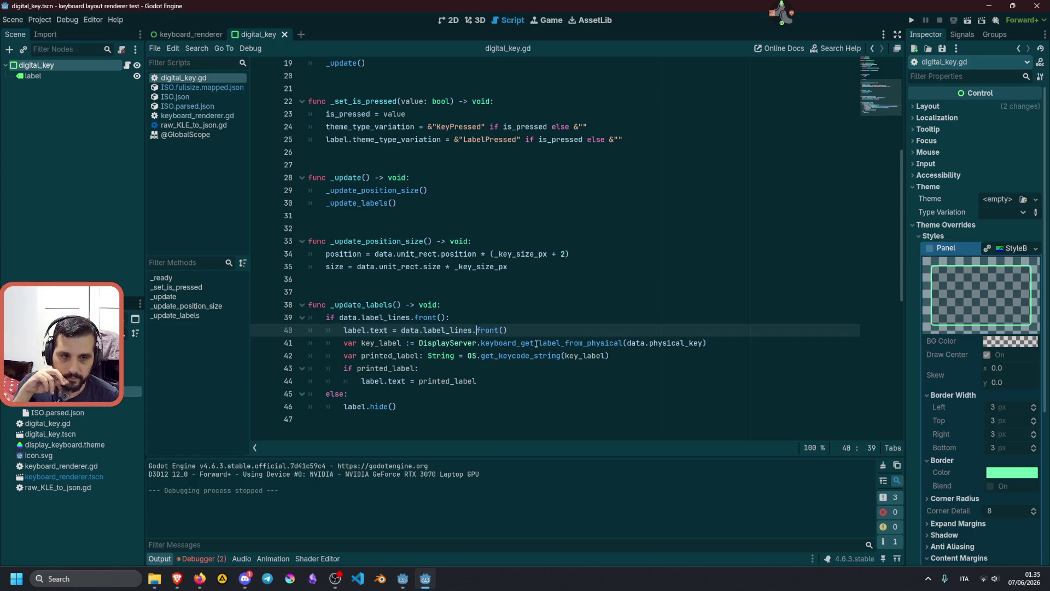
pyautogui.moveTo(536, 343)
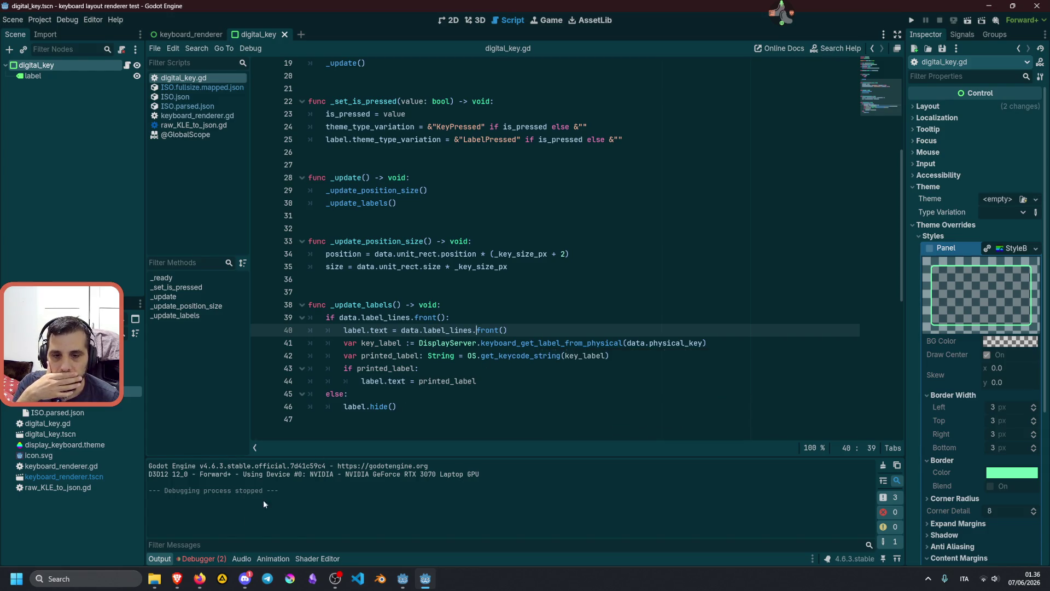
pyautogui.click(177, 578)
pyautogui.scroll(-10, 385, 394)
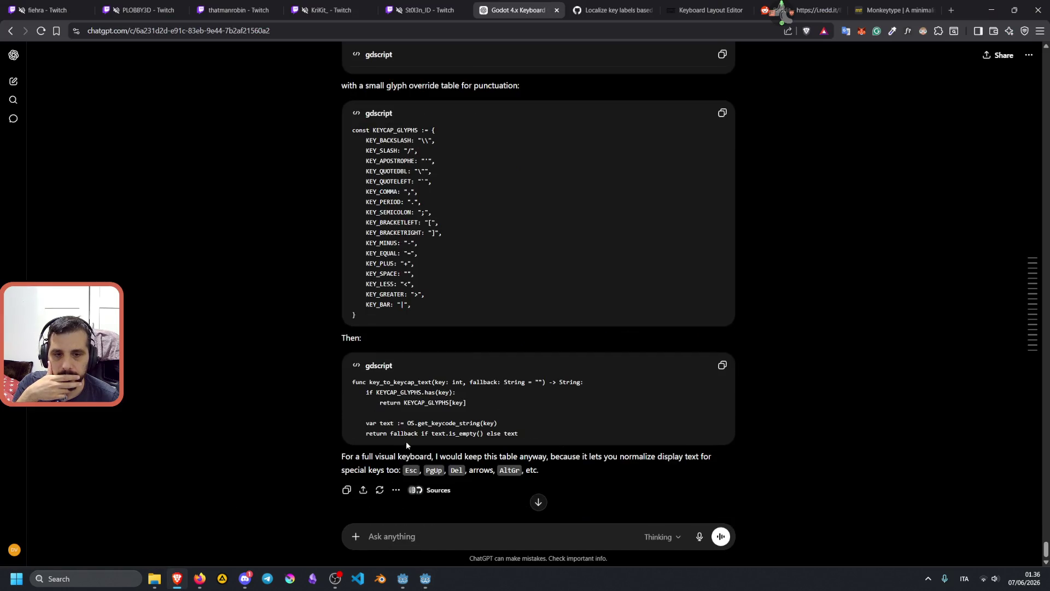
# Step: Ask ChatGPT whether a translation-locale method can specify the keyboard locale, e.g. Italian or Danish
pyautogui.write("isn't th")
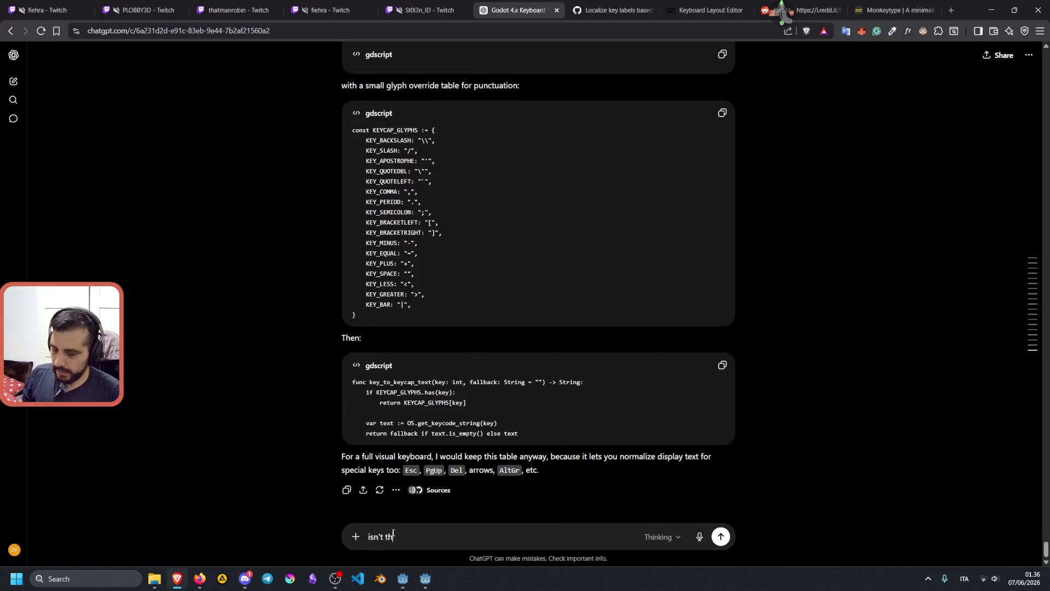
pyautogui.write('er e s')
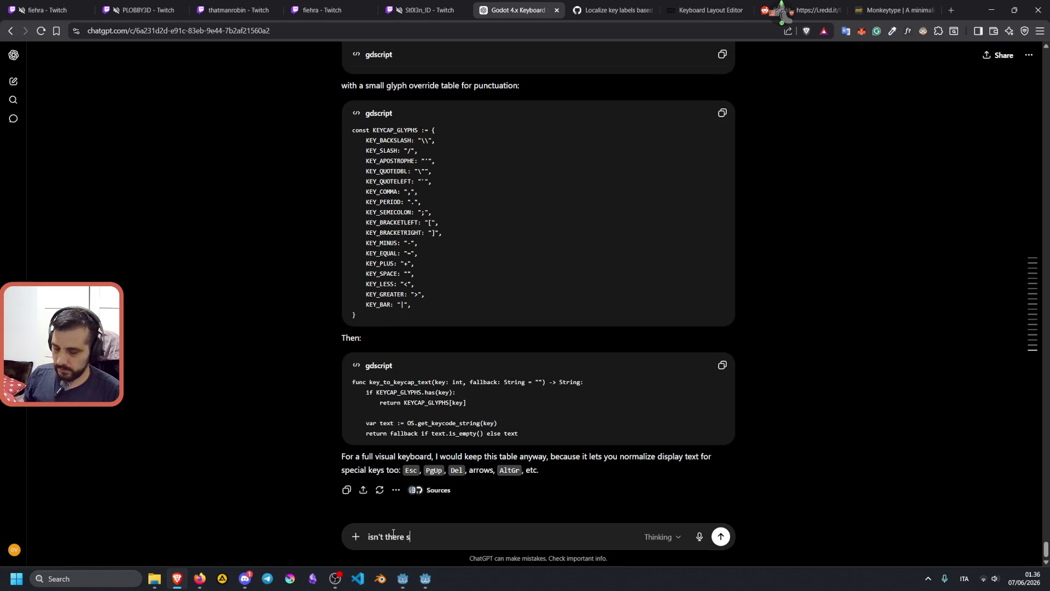
pyautogui.write('omething in the ')
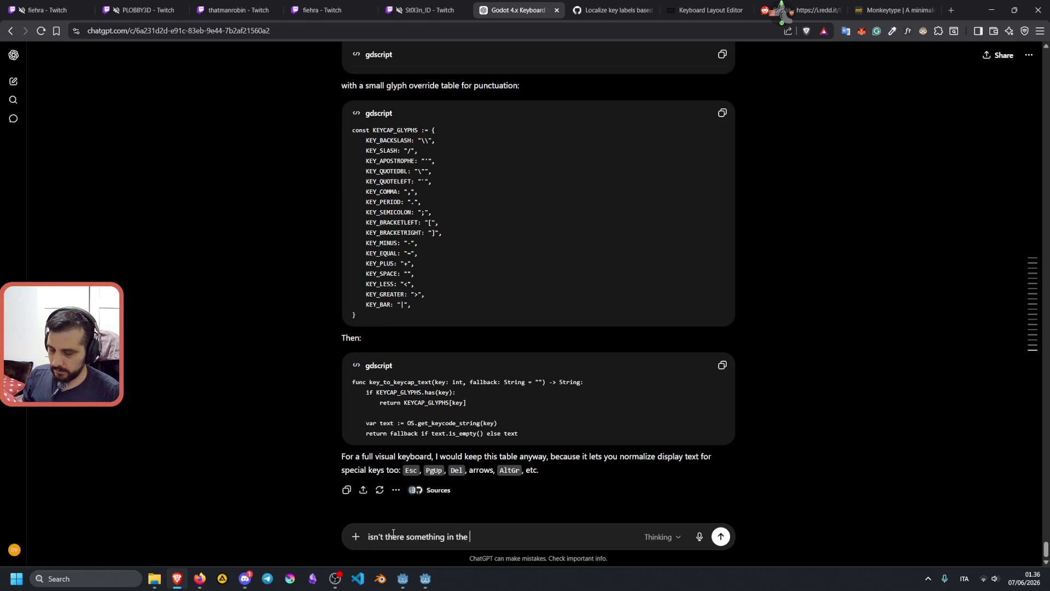
pyautogui.write('translation lo')
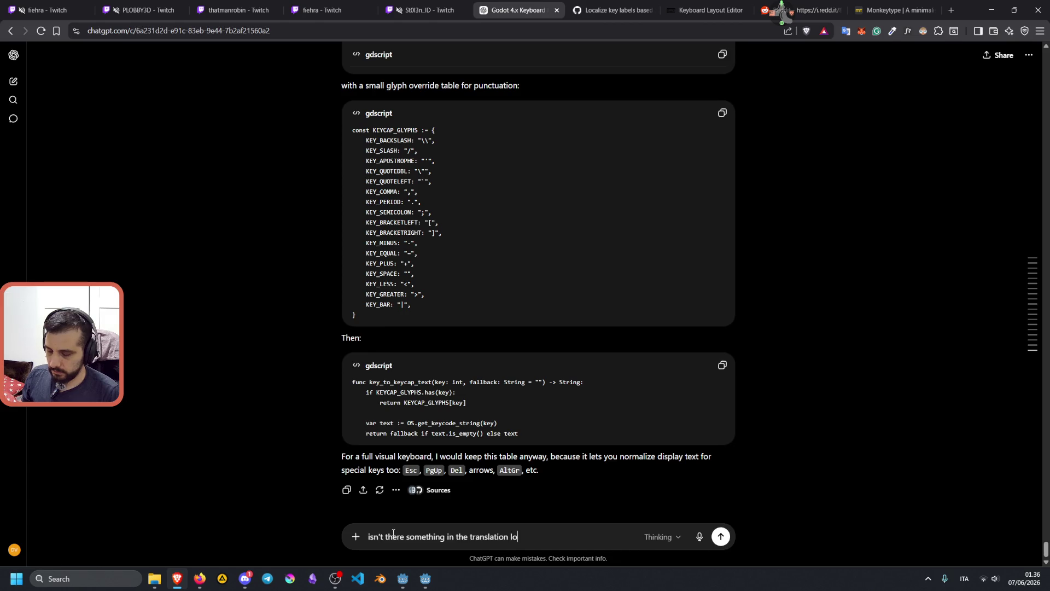
pyautogui.write('cale options where a')
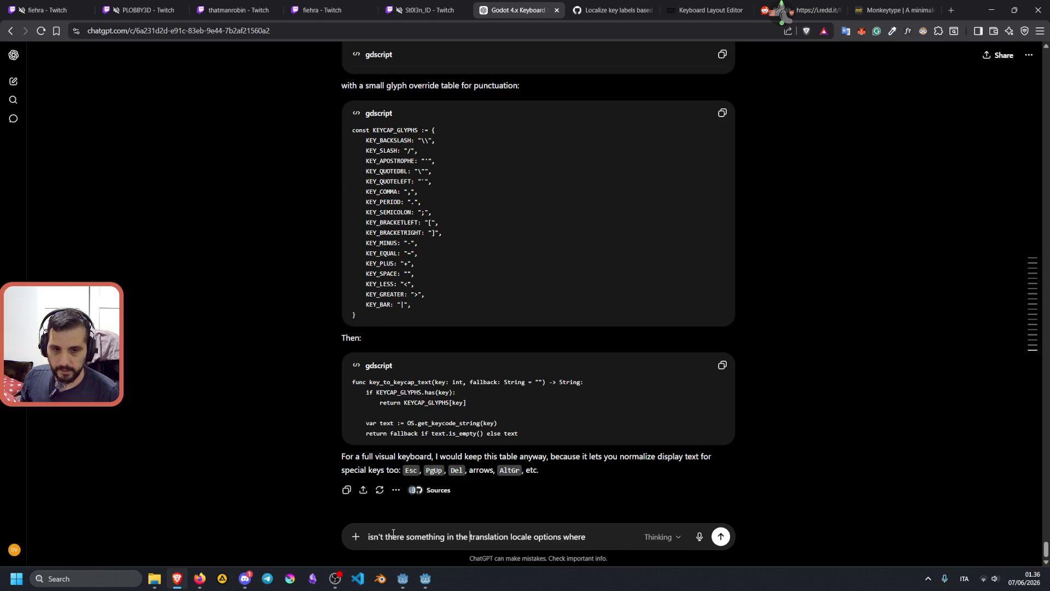
pyautogui.hotkey('shift', 'Left')
pyautogui.hotkey('shift', 'Left')
pyautogui.hotkey('shift', 'Left')
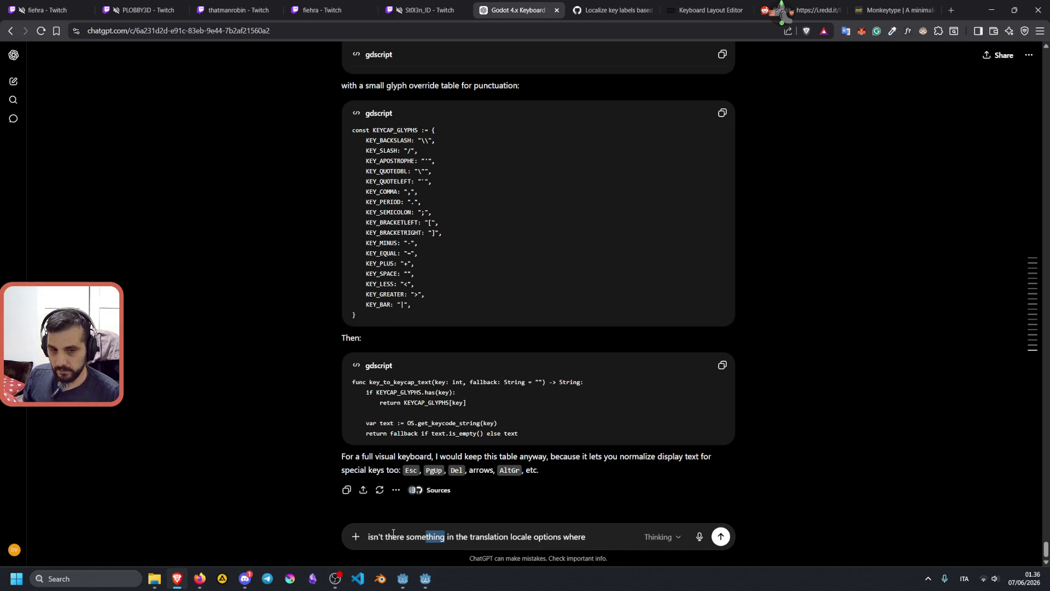
pyautogui.write('method')
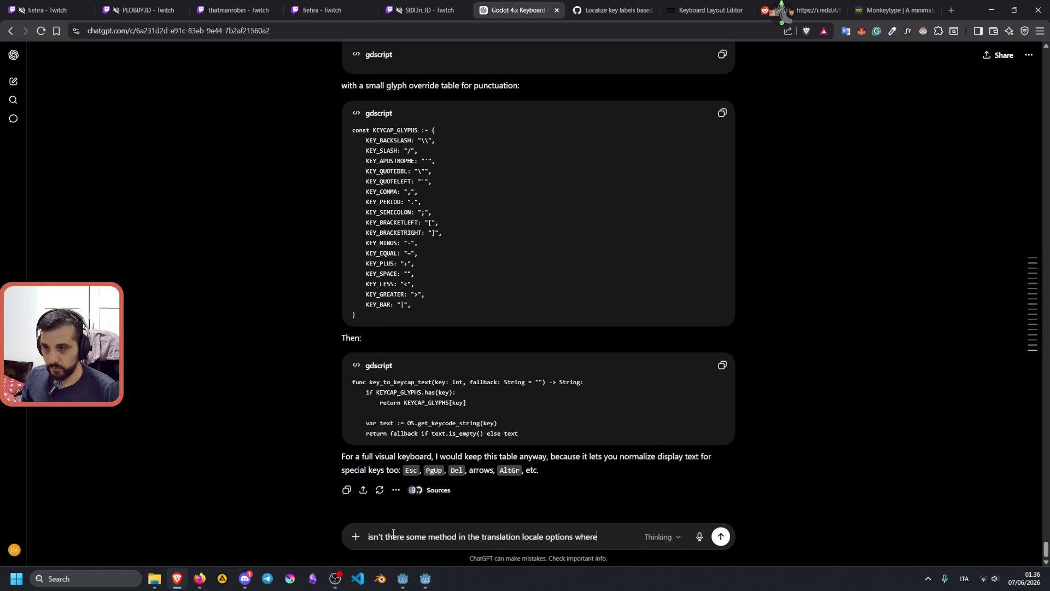
pyautogui.write(' in the translation locale options where I can ')
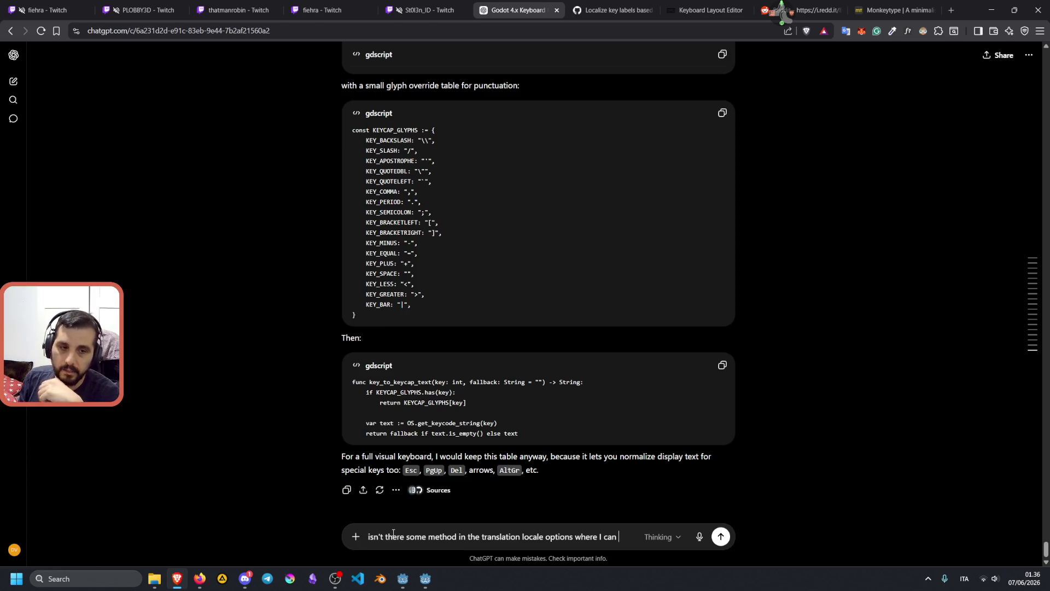
pyautogui.write('specify ')
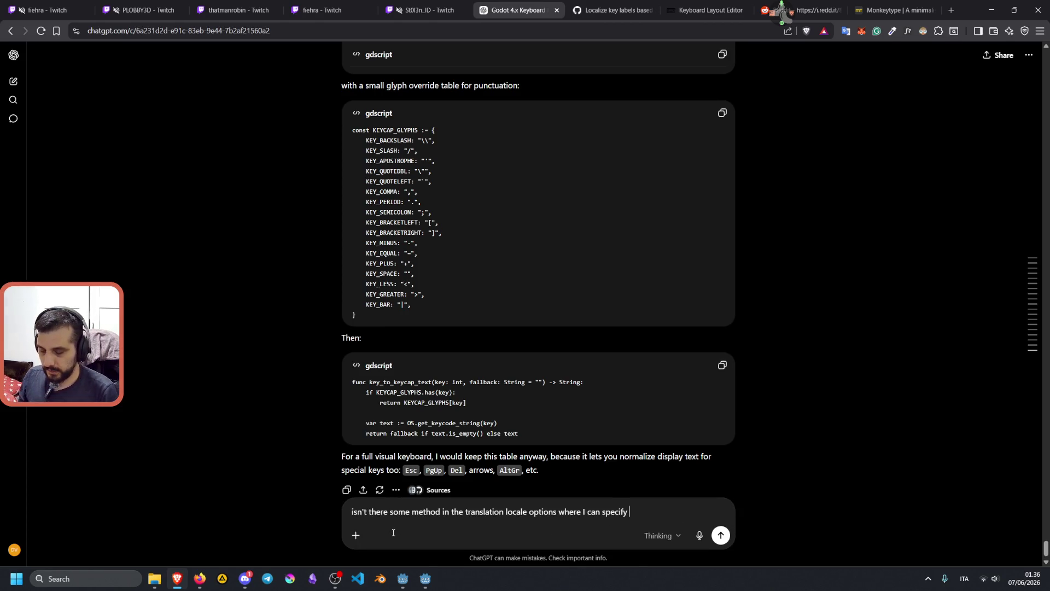
pyautogui.write('the keyboard local')
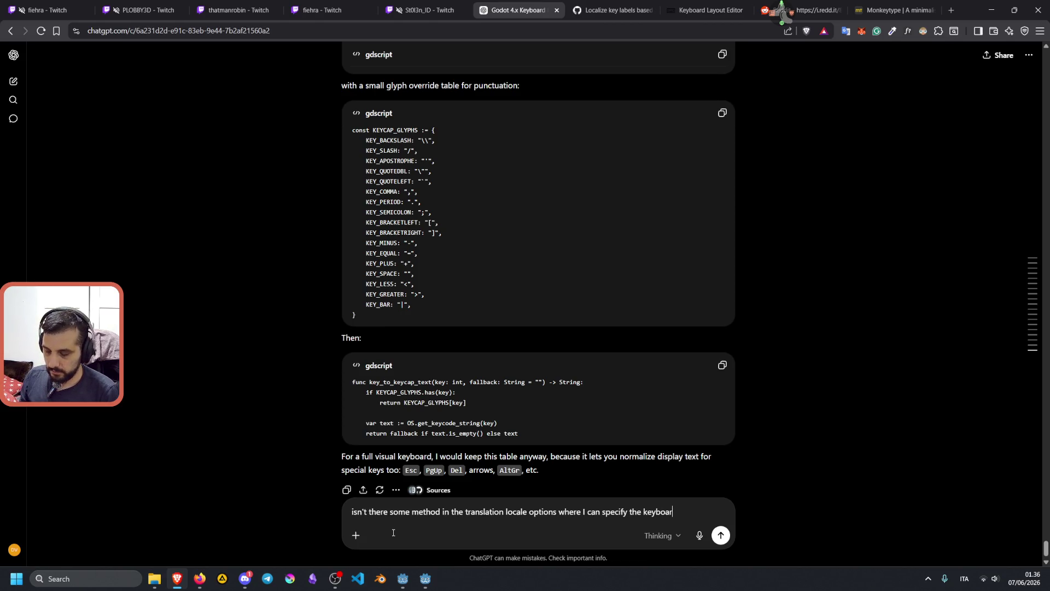
pyautogui.write('e')
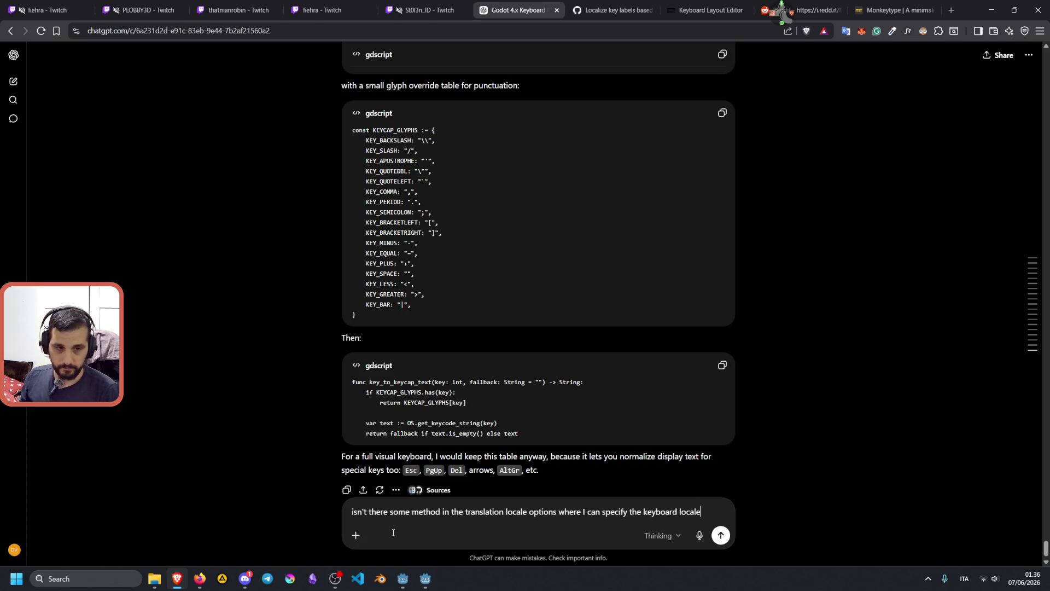
pyautogui.write(', eg. locele "')
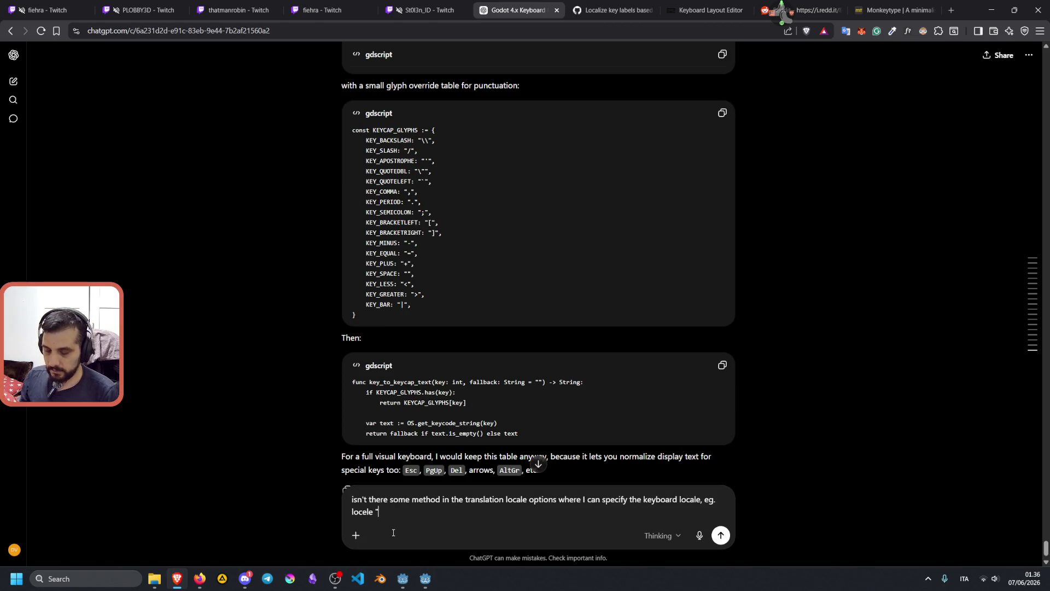
pyautogui.write('it" for')
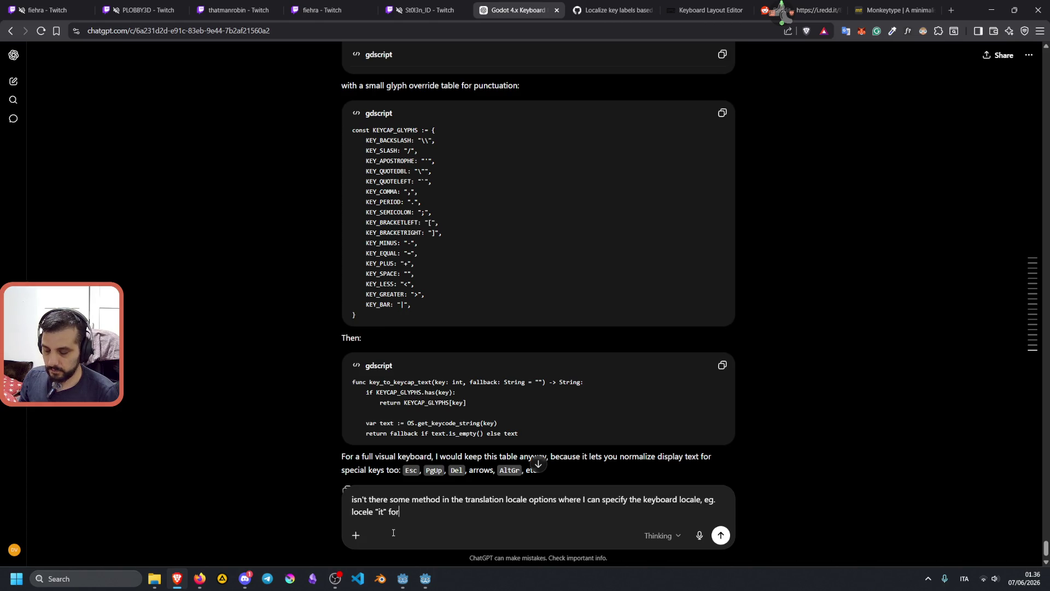
pyautogui.write(' italian layou')
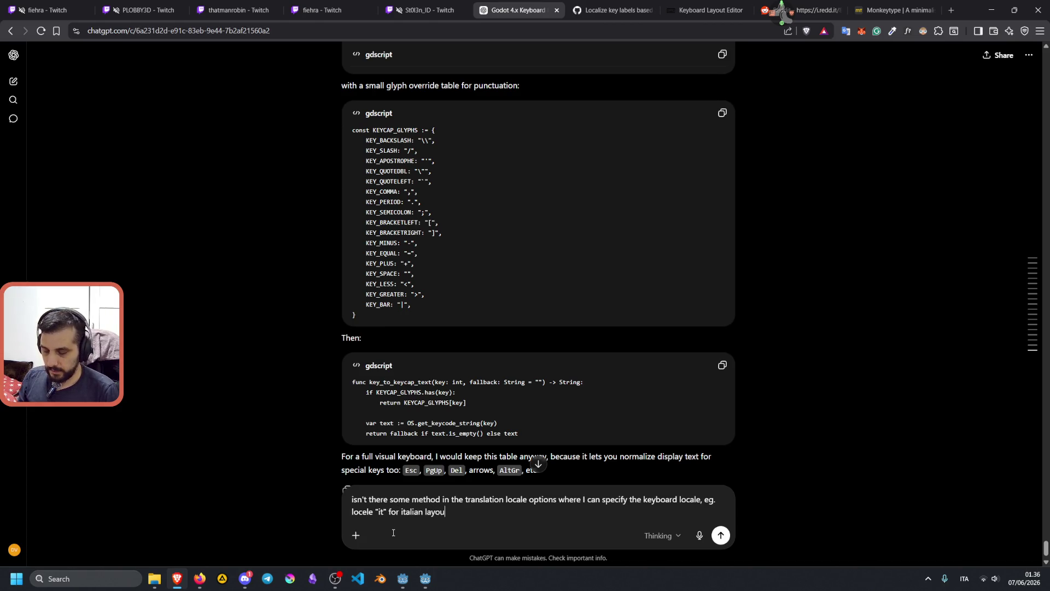
pyautogui.write('t or "d')
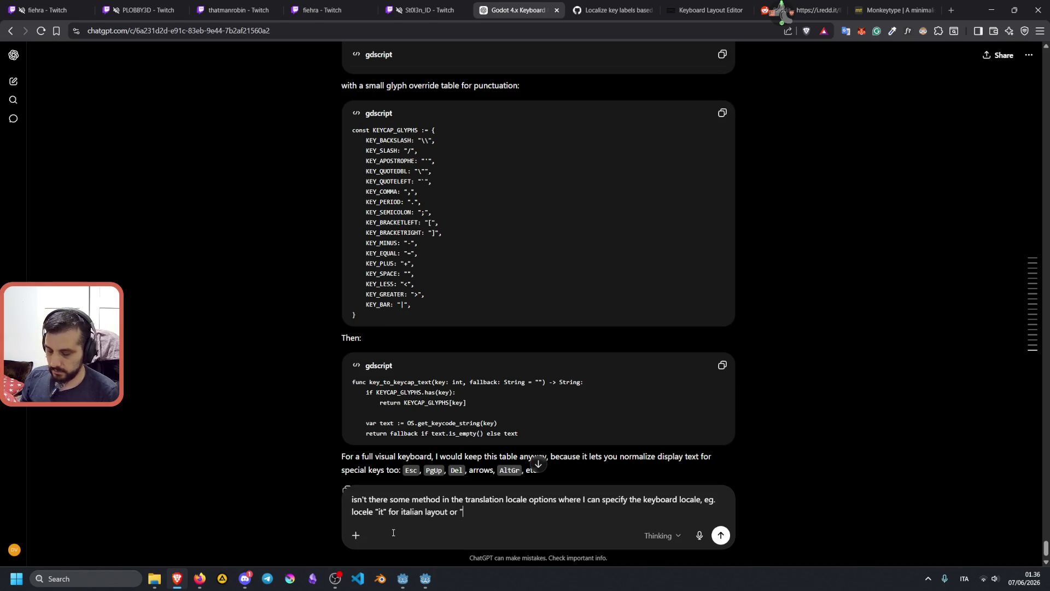
pyautogui.write('k" for a da')
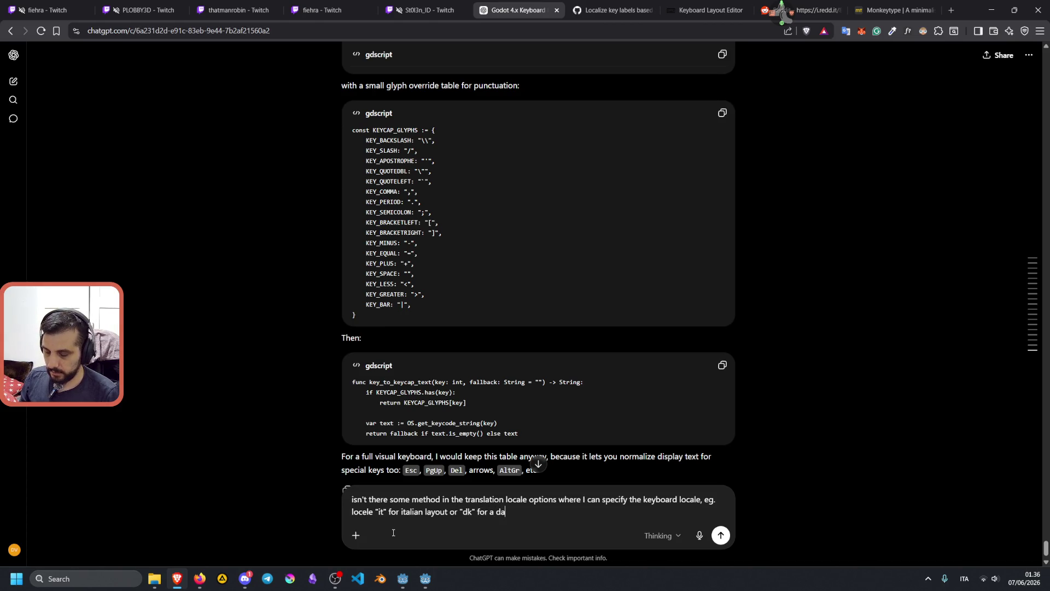
pyautogui.write('nish one?')
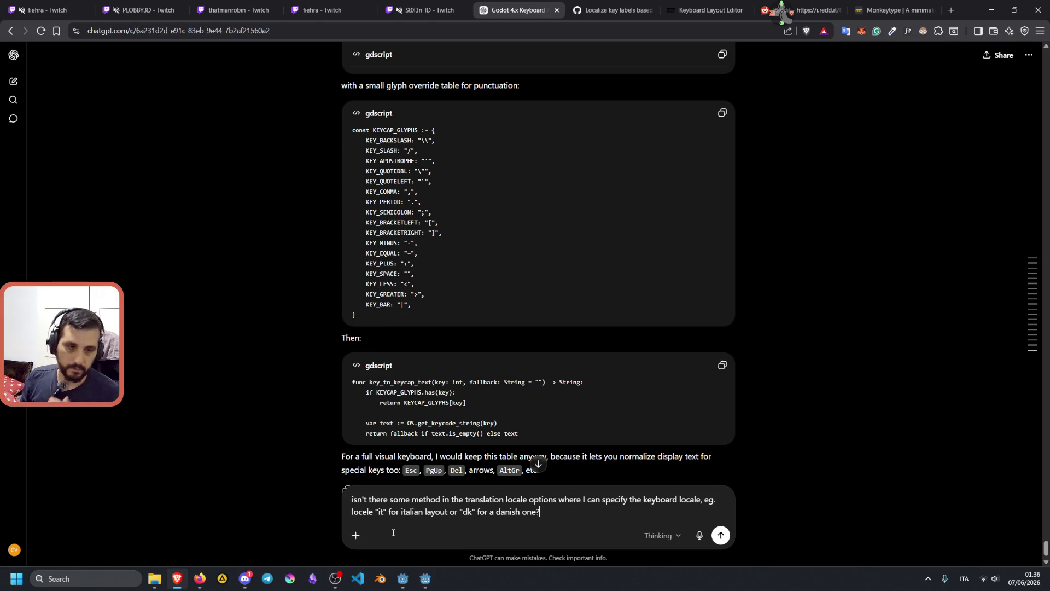
pyautogui.press('Return')
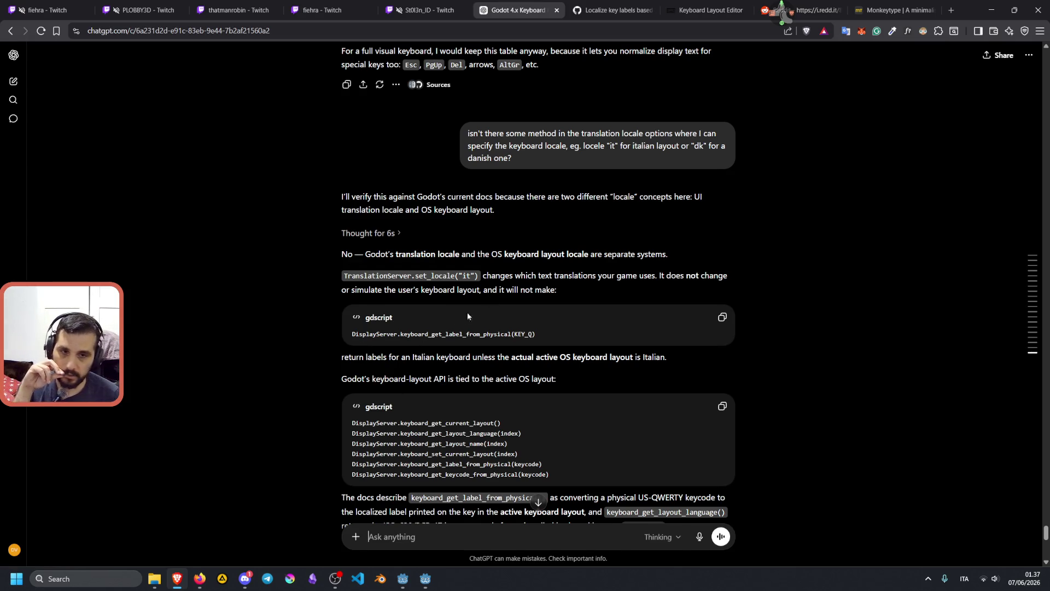
pyautogui.moveTo(414, 333); pyautogui.dragTo(522, 334)
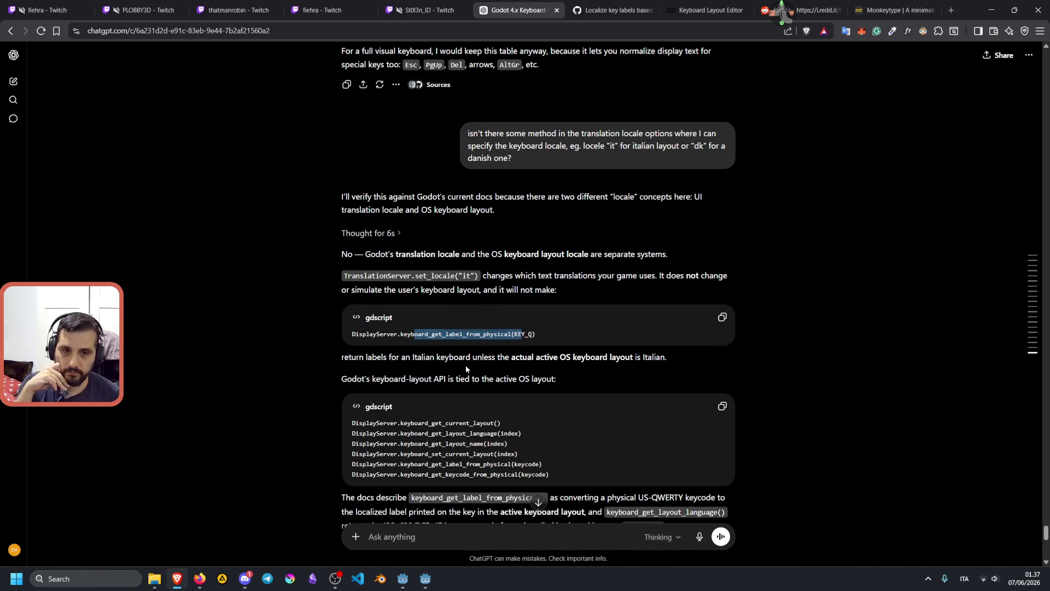
pyautogui.scroll(-1, 464, 368)
pyautogui.scroll(-2, 490, 340)
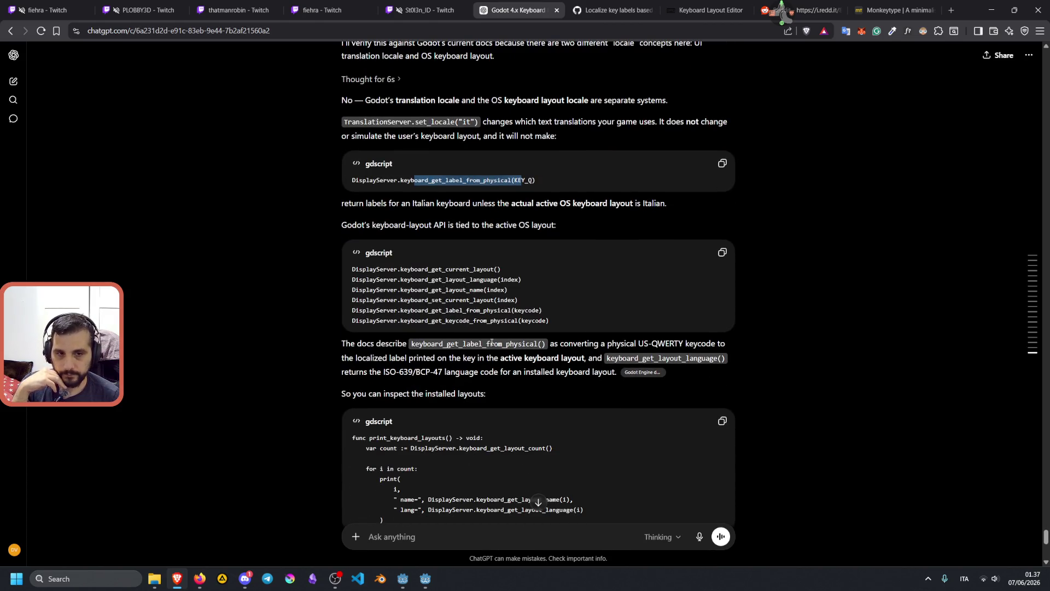
pyautogui.moveTo(624, 343)
pyautogui.mouseDown()
pyautogui.moveTo(678, 343)
pyautogui.moveTo(404, 359)
pyautogui.moveTo(722, 357)
pyautogui.moveTo(384, 373)
pyautogui.moveTo(594, 373)
pyautogui.mouseUp()
pyautogui.scroll(-2, 549, 353)
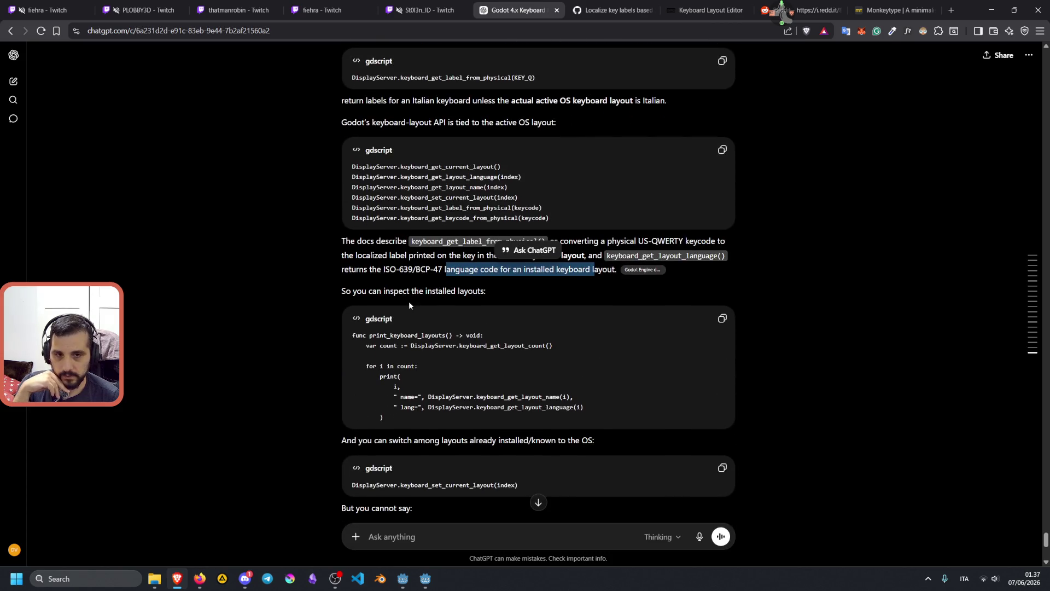
pyautogui.scroll(-3, 418, 291)
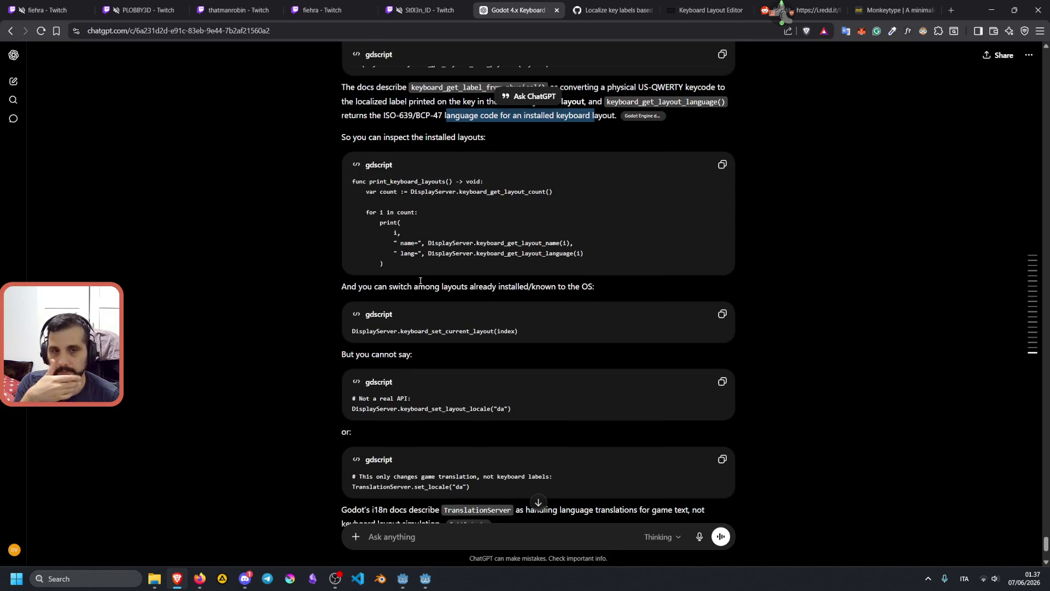
pyautogui.moveTo(372, 286); pyautogui.dragTo(596, 285)
pyautogui.click(455, 288)
pyautogui.doubleClick(454, 288)
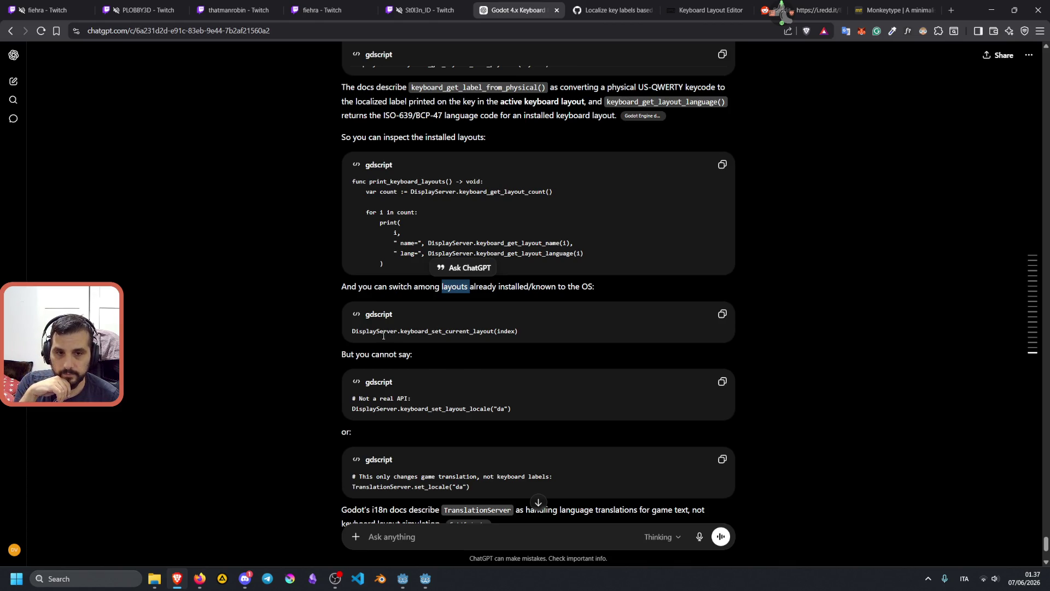
pyautogui.moveTo(352, 332); pyautogui.dragTo(519, 332)
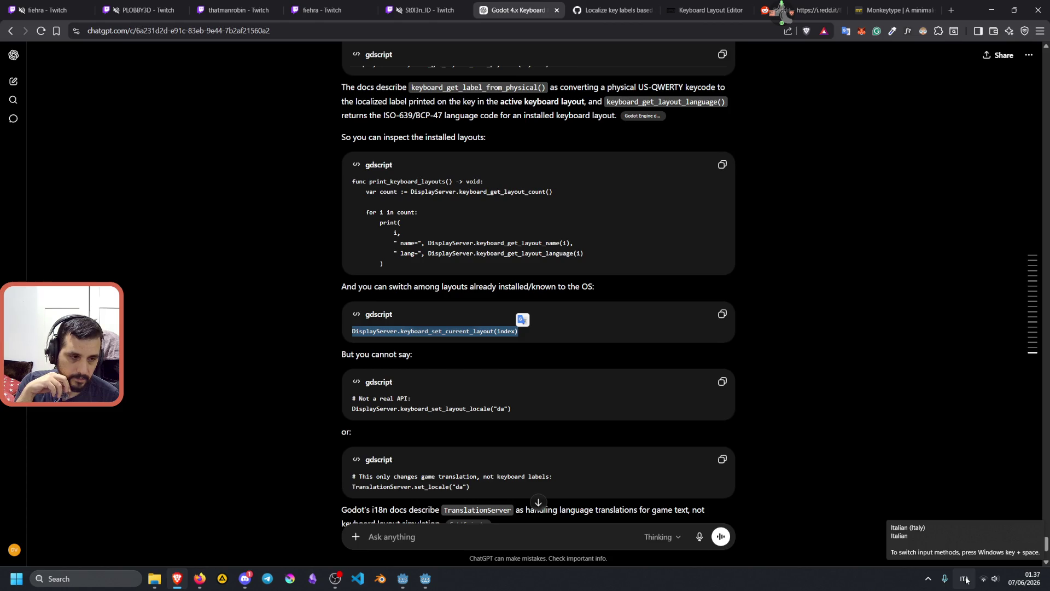
pyautogui.click(543, 330)
pyautogui.tripleClick(520, 331)
pyautogui.moveTo(518, 332)
pyautogui.mouseDown()
pyautogui.moveTo(351, 333)
pyautogui.moveTo(522, 328)
pyautogui.mouseUp()
pyautogui.hotkey('ctrl', 'c')
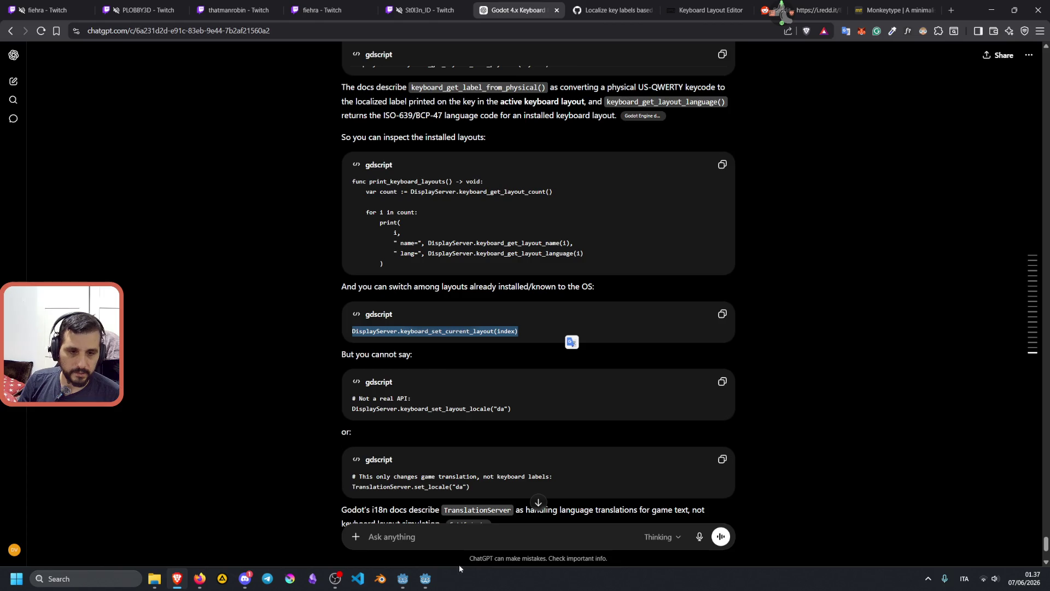
pyautogui.click(431, 578)
# Step: In keyboard_renderer.gd, paste the DisplayServer.keyboard_set_current_layout call on a new line after _populate()
pyautogui.click(447, 322)
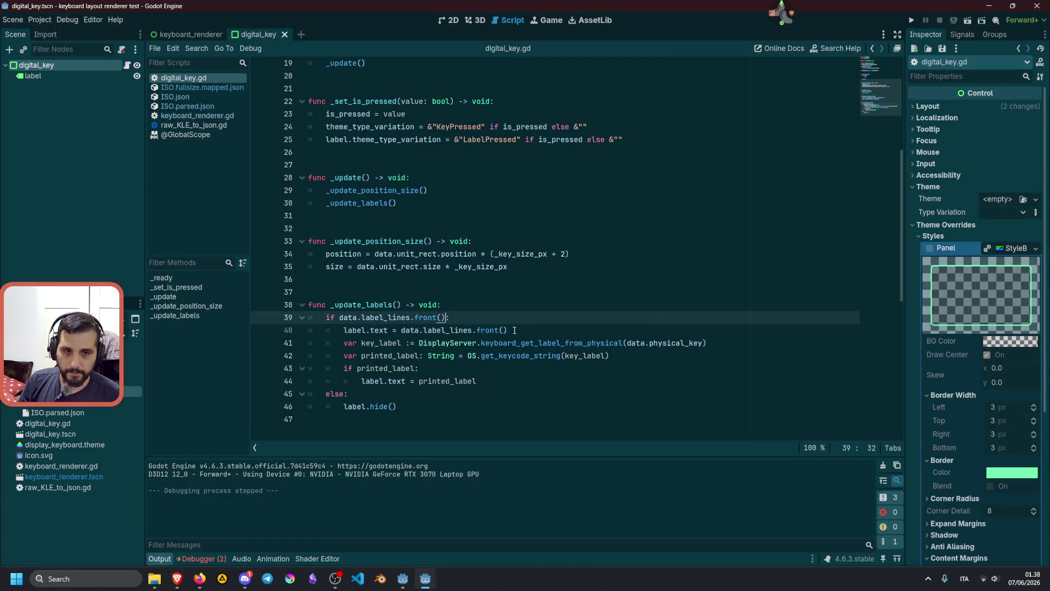
pyautogui.click(519, 330)
pyautogui.scroll(6, 518, 330)
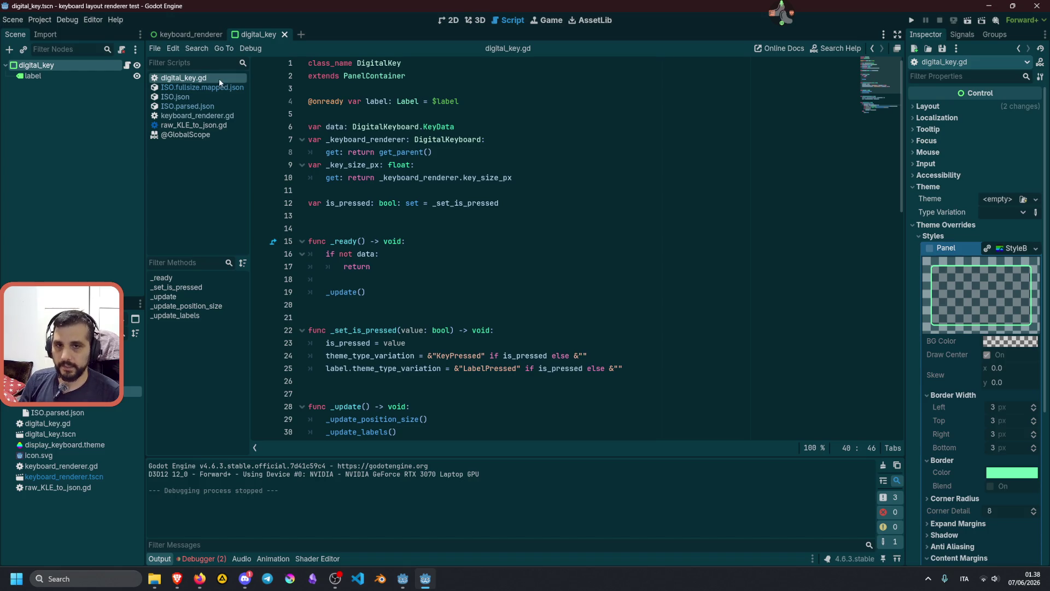
pyautogui.click(204, 116)
pyautogui.scroll(3, 422, 240)
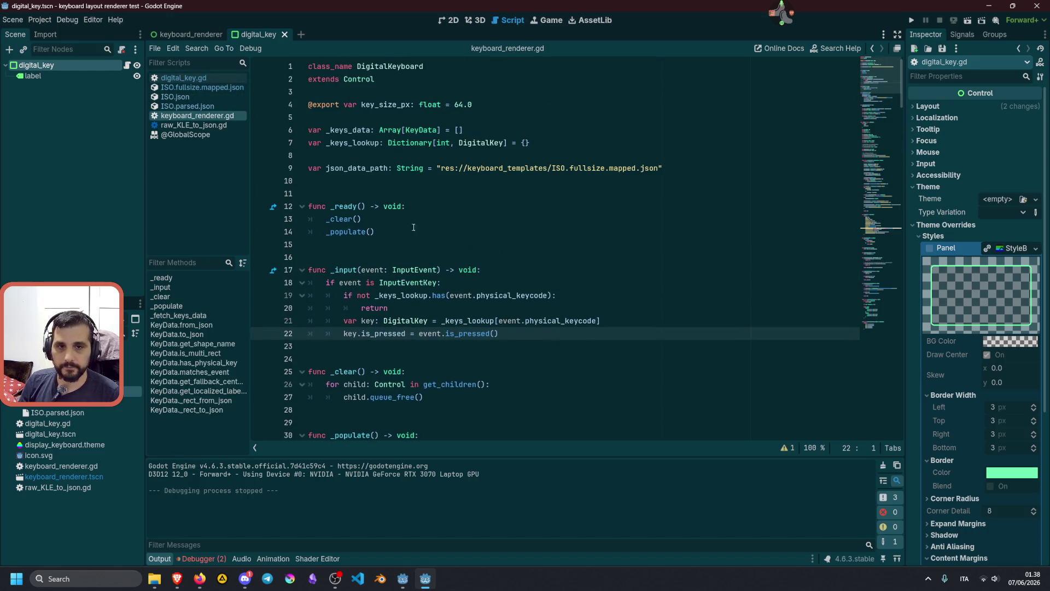
pyautogui.click(423, 234)
pyautogui.press('Return')
pyautogui.hotkey('ctrl', 'v')
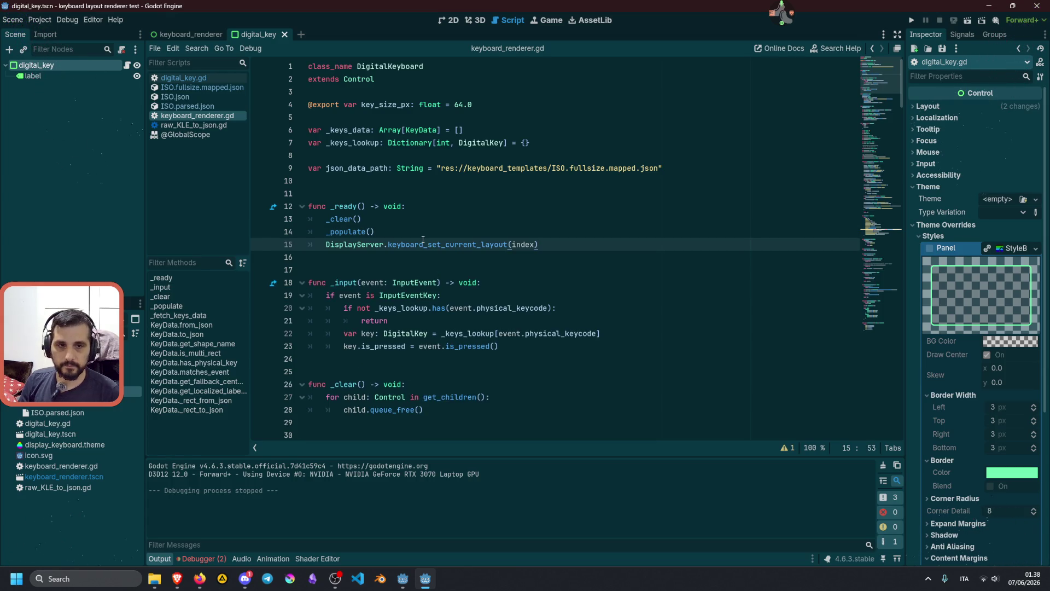
# Step: Replace the undeclared index argument on line 15 with 1 and run the project
pyautogui.doubleClick(523, 245)
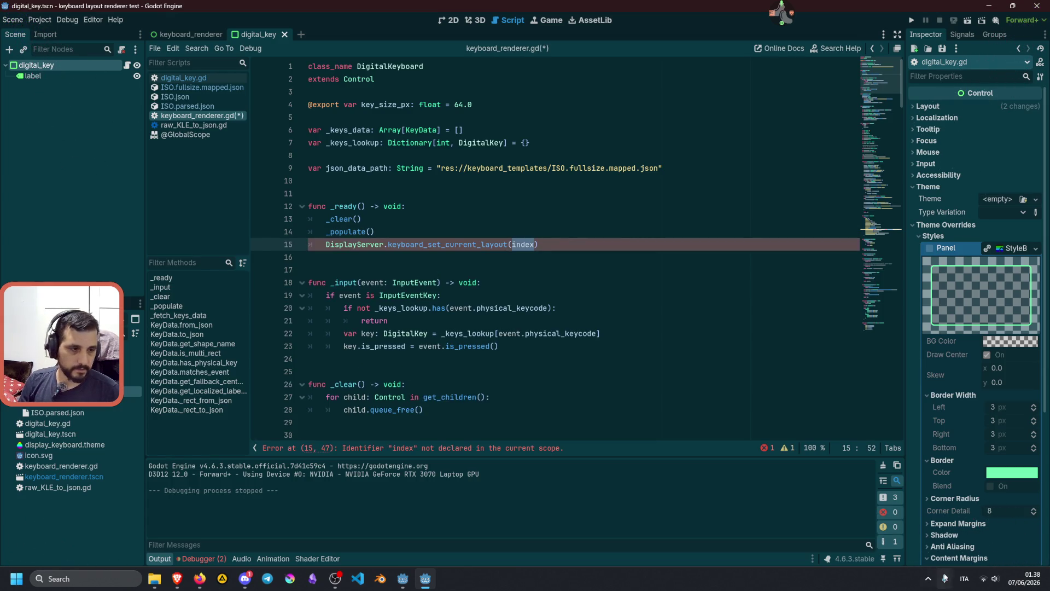
pyautogui.click(961, 578)
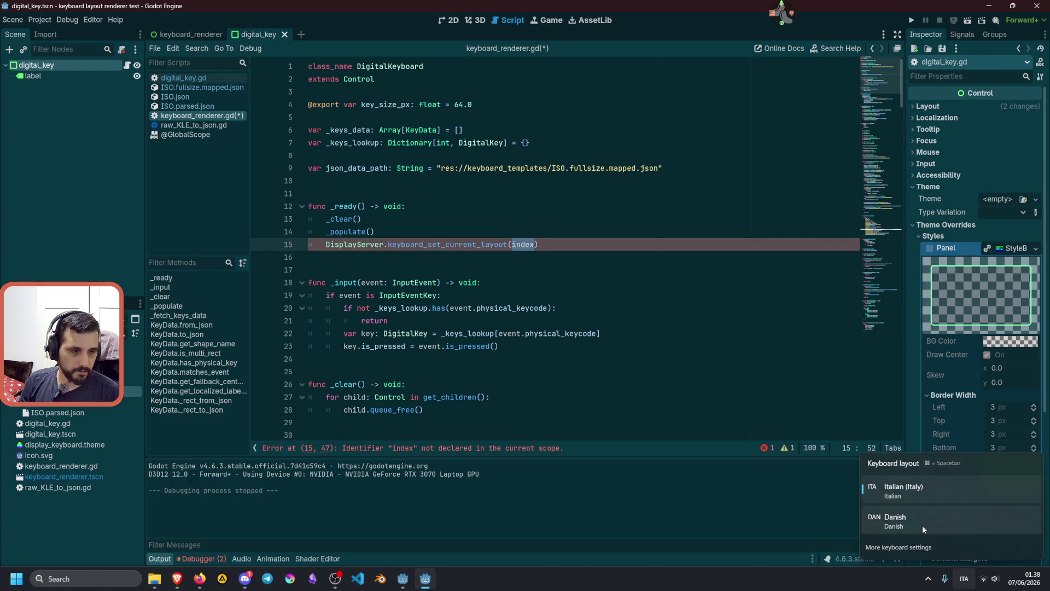
pyautogui.press('End')
pyautogui.doubleClick(526, 245)
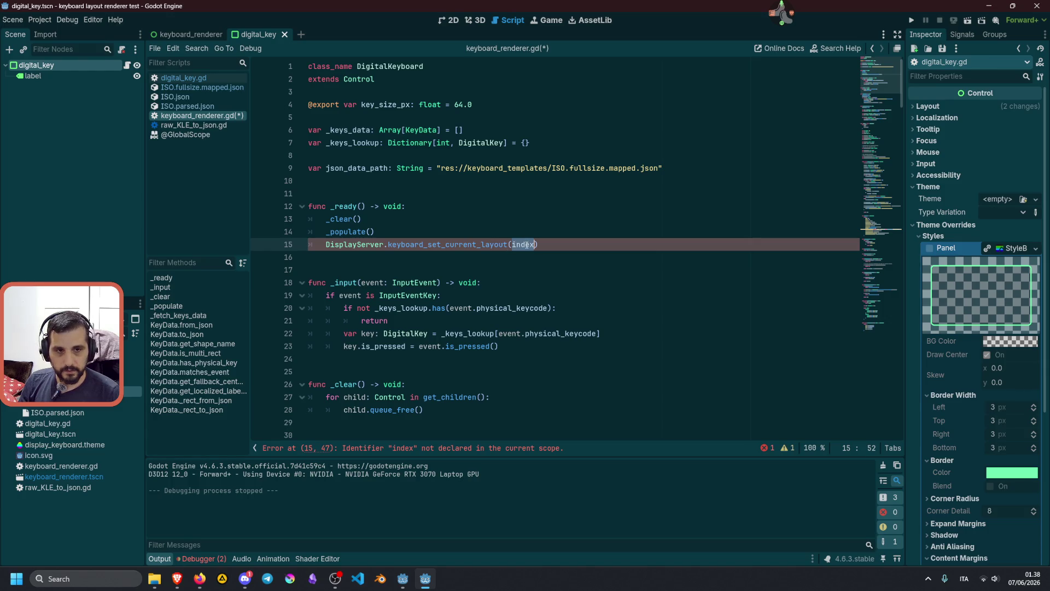
pyautogui.press('End')
pyautogui.doubleClick(526, 243)
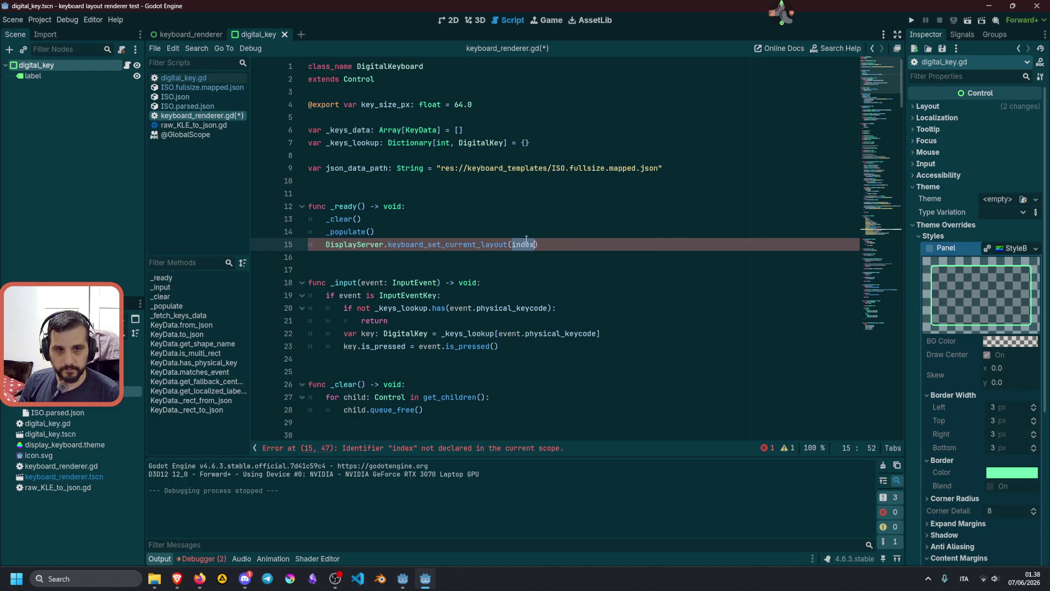
pyautogui.write('1')
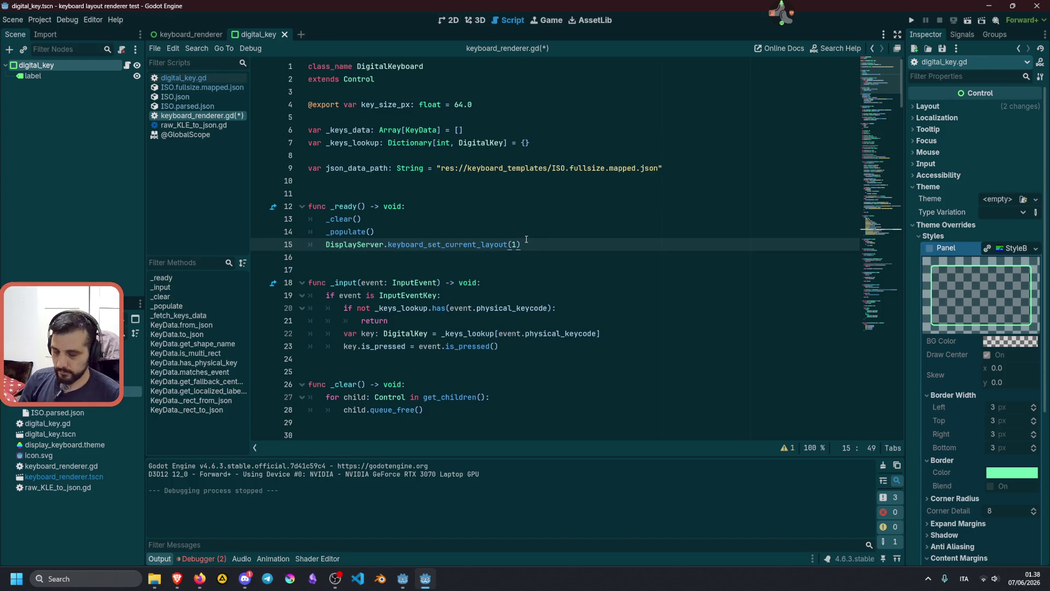
pyautogui.press('F5')
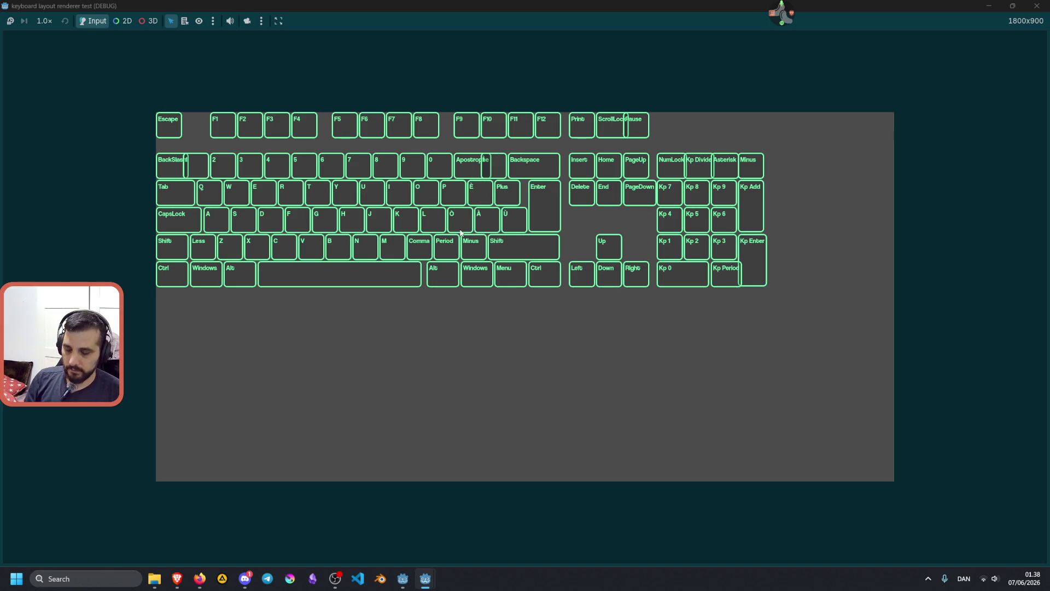
# Step: Stop the game, move the keyboard_set_current_layout line above _populate(), and run again
pyautogui.hotkey('alt', 'F4')
pyautogui.press('Up')
pyautogui.hotkey('alt', 'Down')
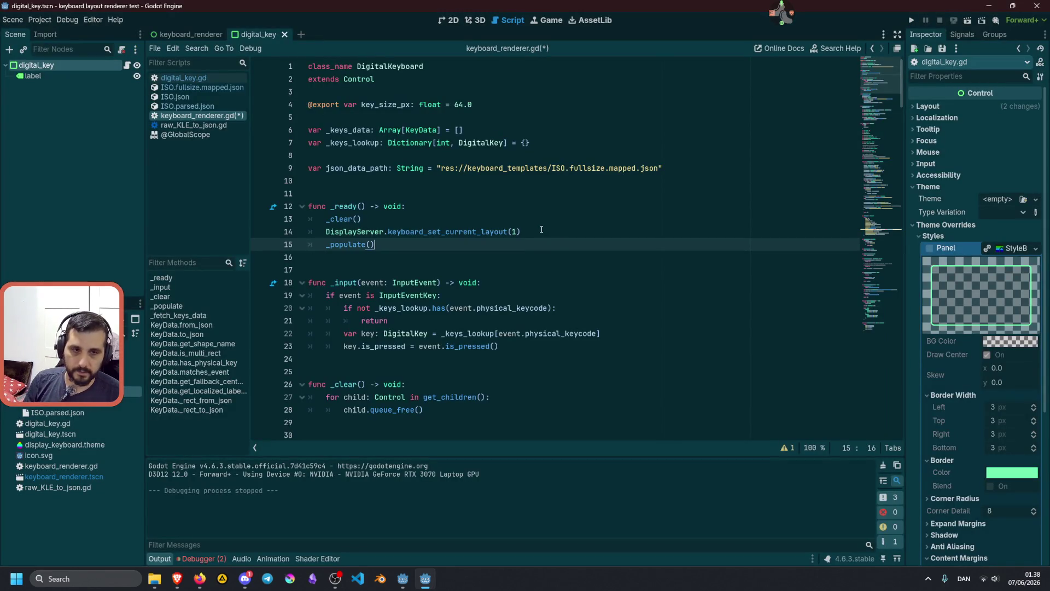
pyautogui.press('F5')
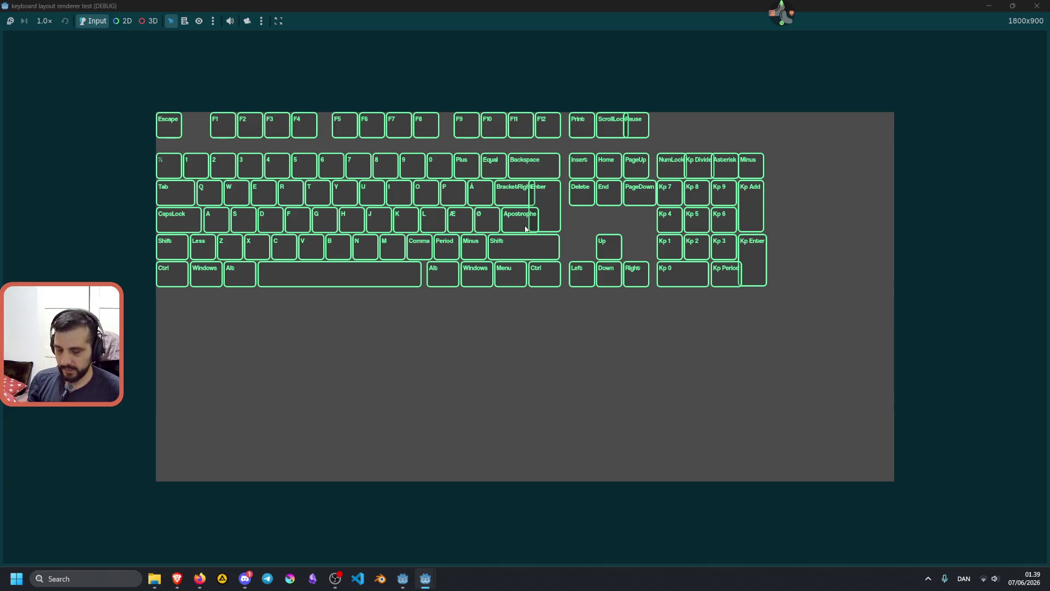
# Step: Under the Danish layout, press Æ, Ø, Å, comma, ], plus, minus, equal, 0 and Shift to check highlighting
pyautogui.press('ae')
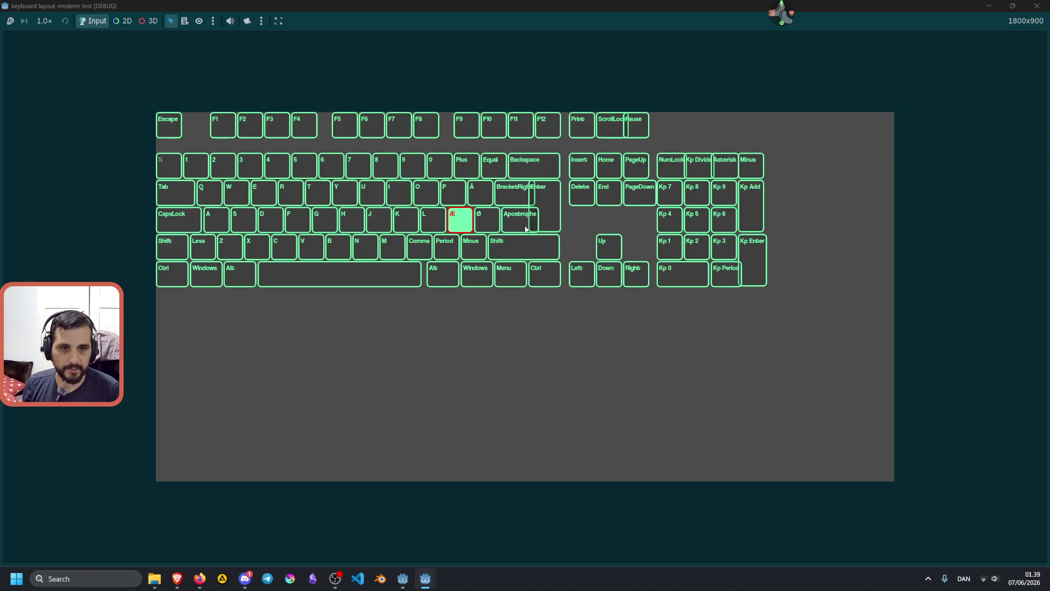
pyautogui.press('oslash')
pyautogui.press('aring')
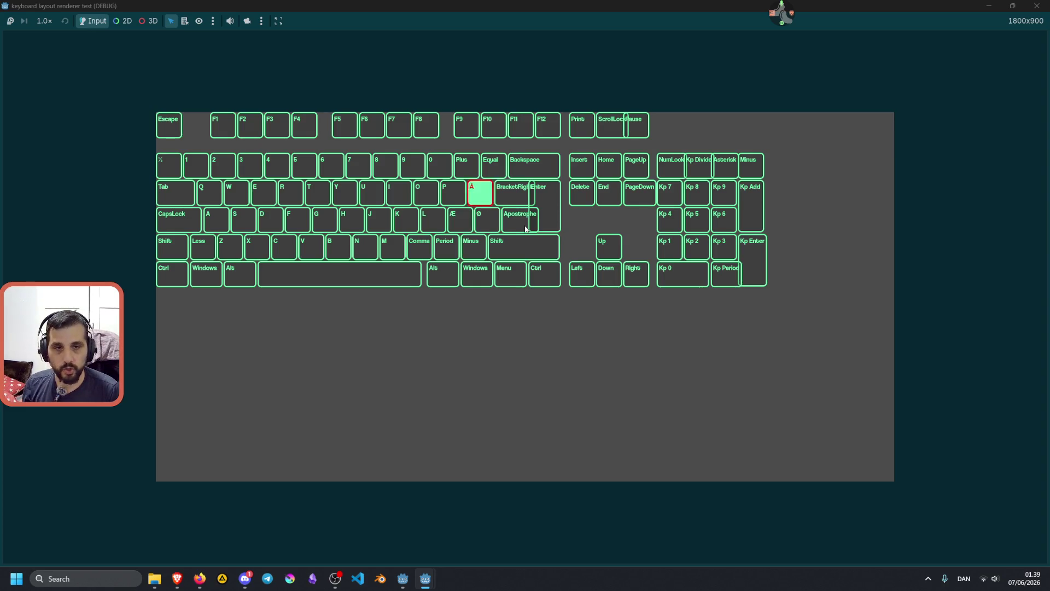
pyautogui.press(',')
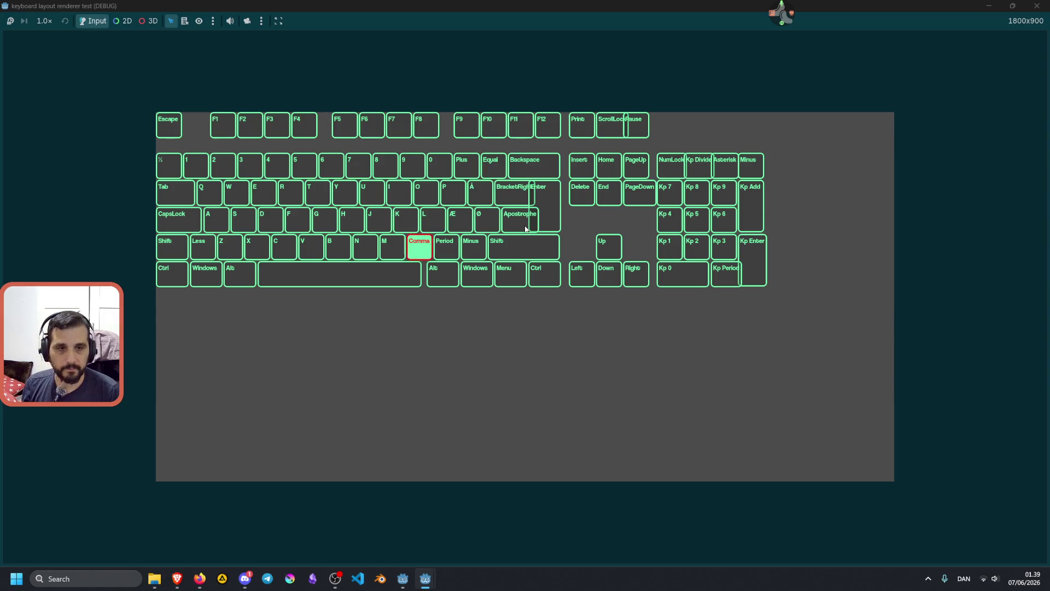
pyautogui.press(']')
pyautogui.press(']')
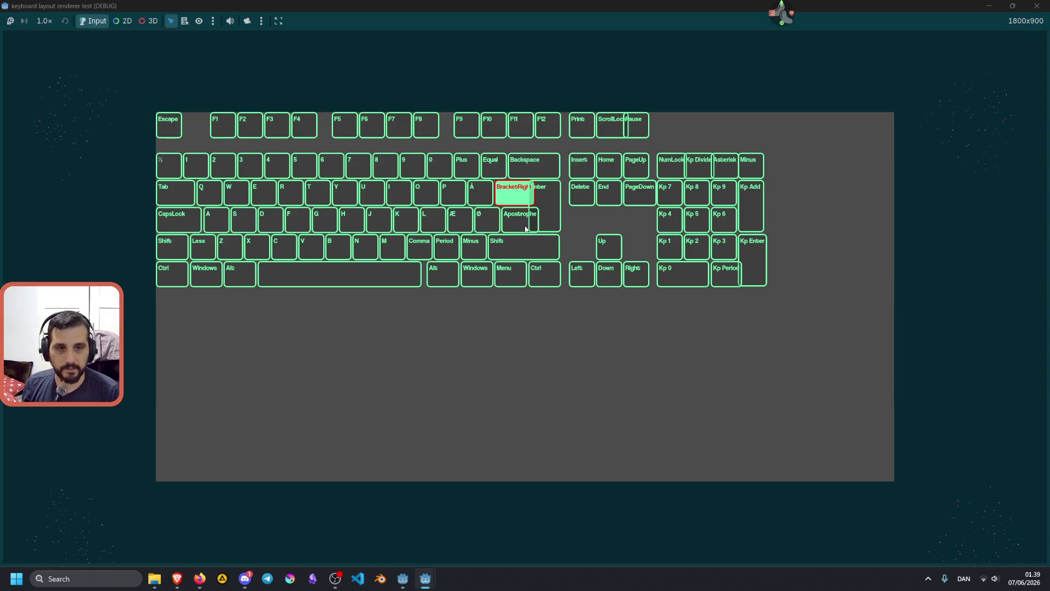
pyautogui.press(']')
pyautogui.press(']')
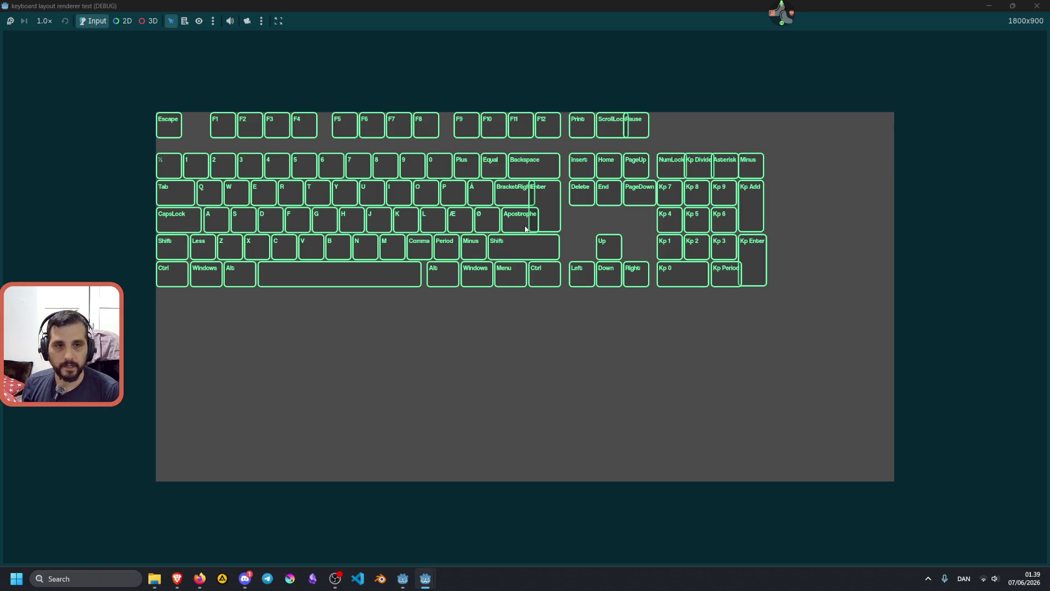
pyautogui.press('+')
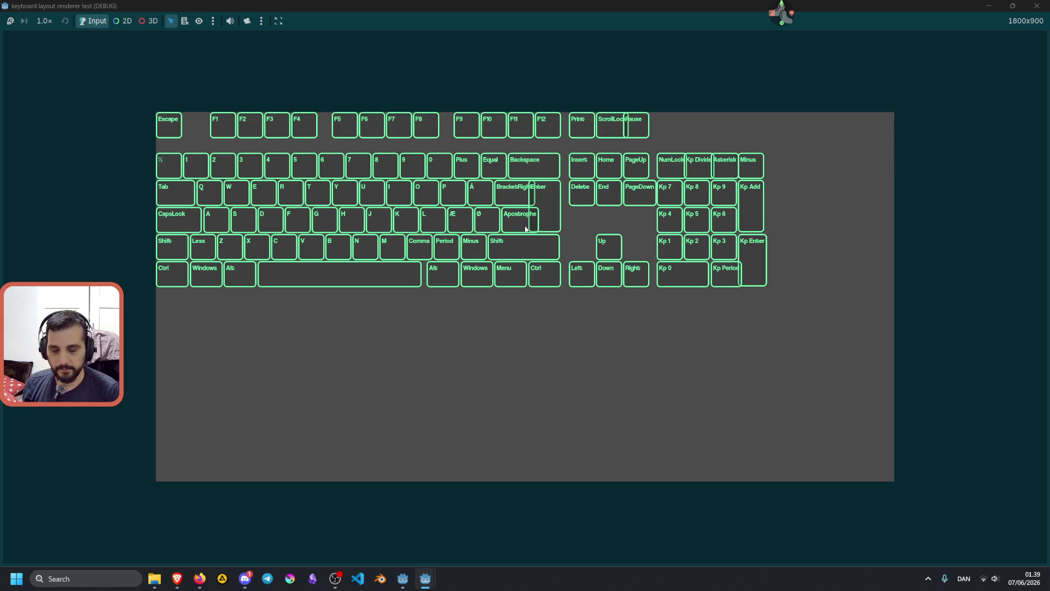
pyautogui.press('-')
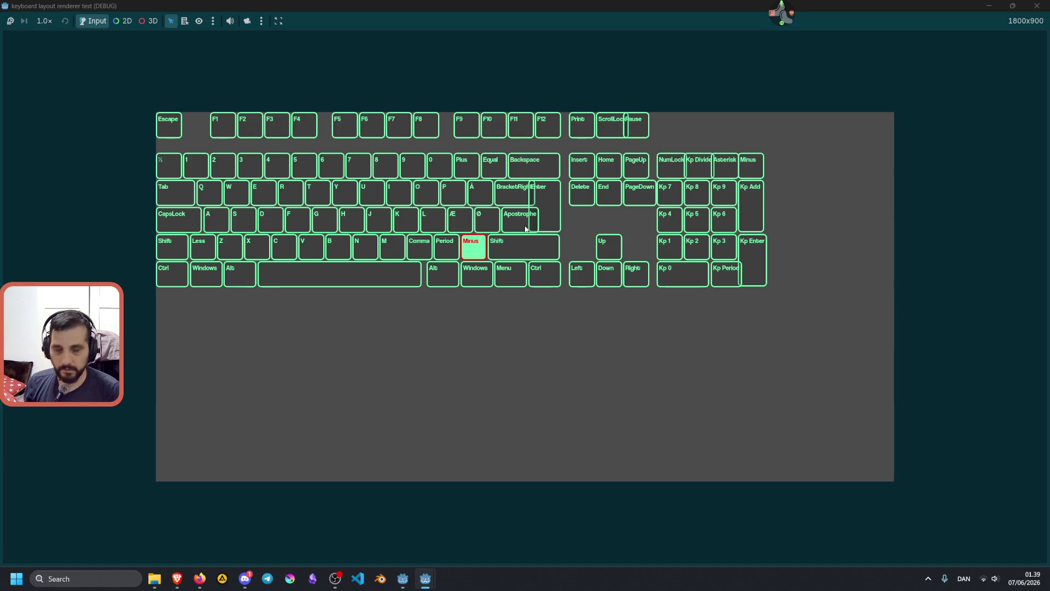
pyautogui.press('+')
pyautogui.press('-')
pyautogui.press('=')
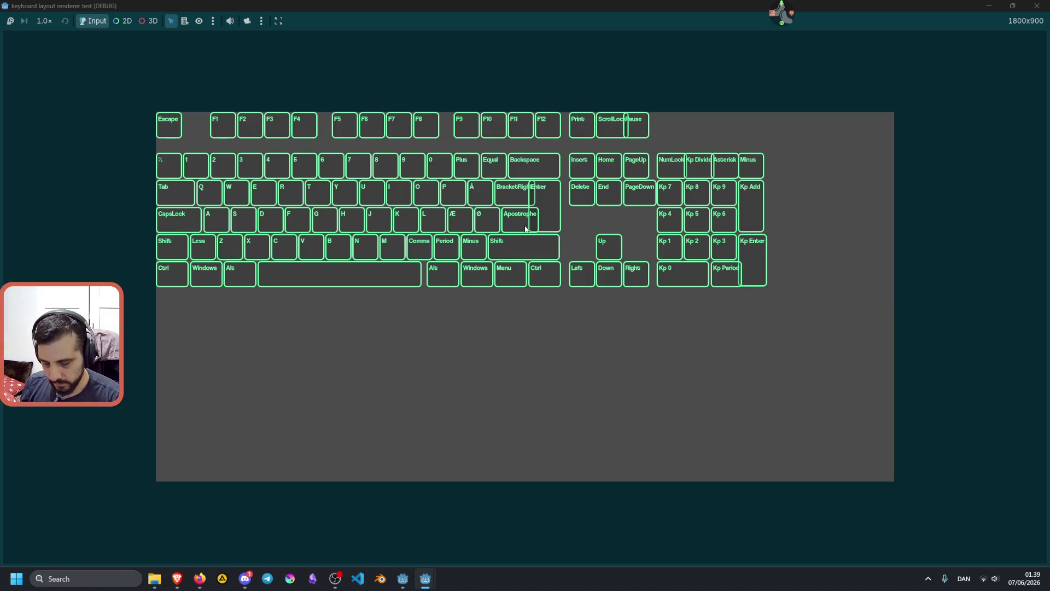
pyautogui.press('0')
pyautogui.hotkey('shift', '0')
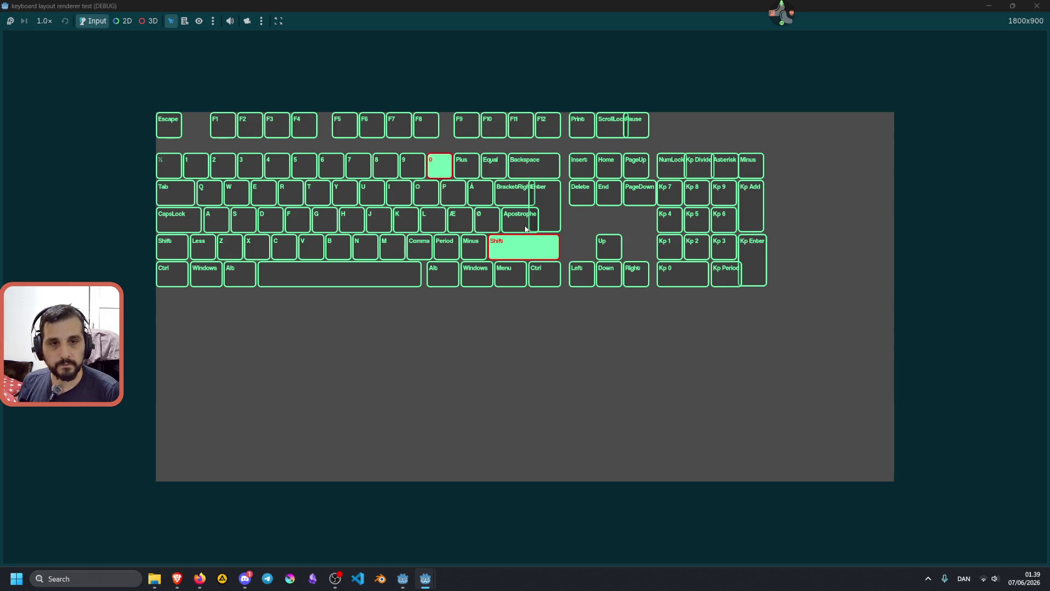
pyautogui.press('0')
pyautogui.press('shift')
pyautogui.press('=')
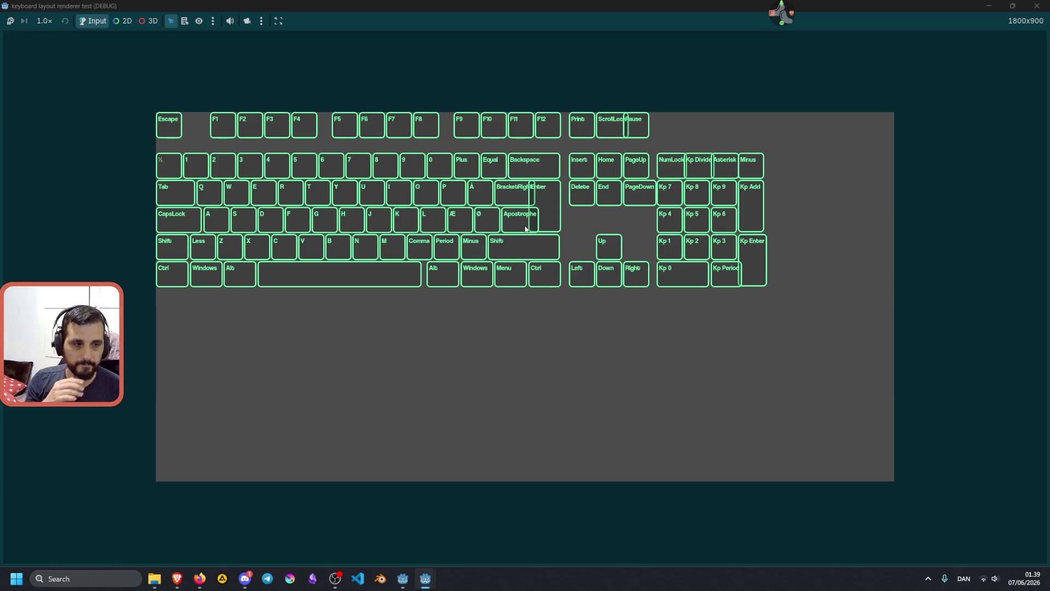
# Step: Switch the system input layout to Italian and test the minus, equal, 0, Q and E keys
pyautogui.click(963, 578)
pyautogui.click(924, 490)
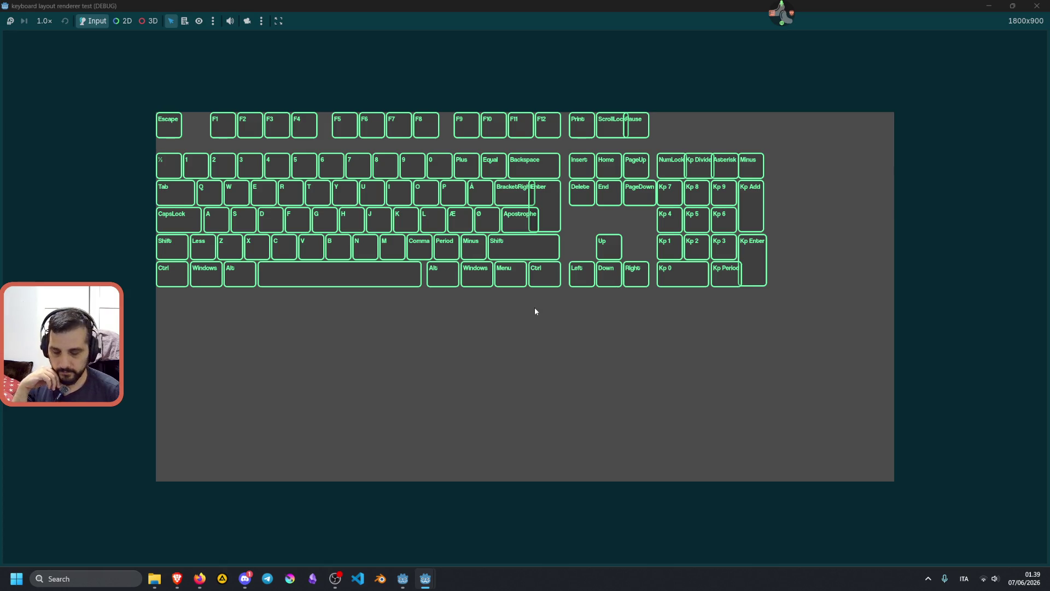
pyautogui.press('-')
pyautogui.press('-')
pyautogui.press('=')
pyautogui.press('0')
pyautogui.press('=')
pyautogui.press('q')
pyautogui.press('e')
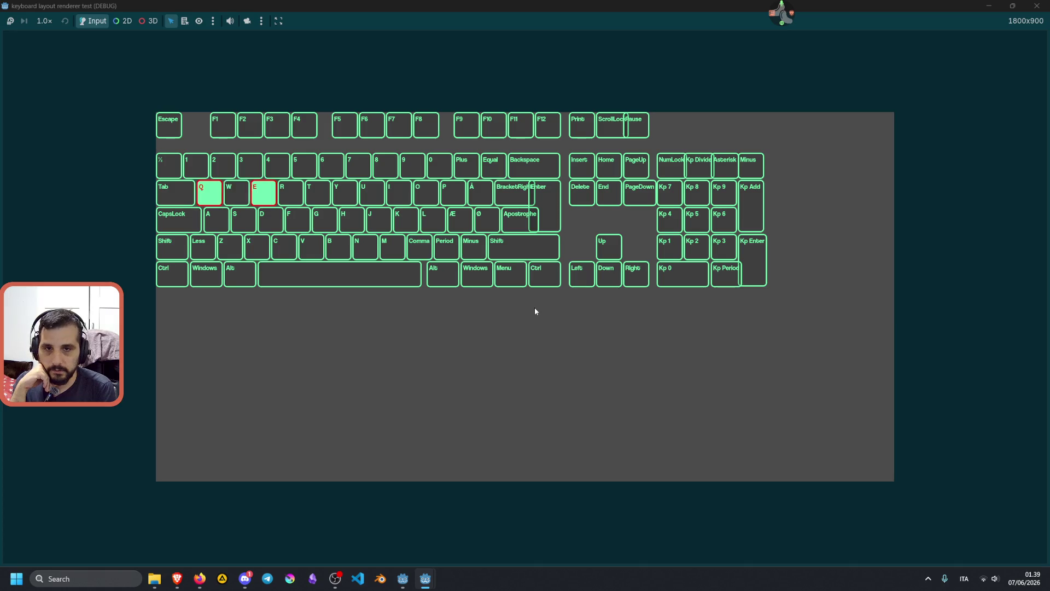
pyautogui.press('e')
# Step: Test the bracket, L, semicolon, apostrophe, backslash, slash, comma and period keys, then stop the game
pyautogui.press('[')
pyautogui.press(']')
pyautogui.press('l')
pyautogui.press(';')
pyautogui.press("'")
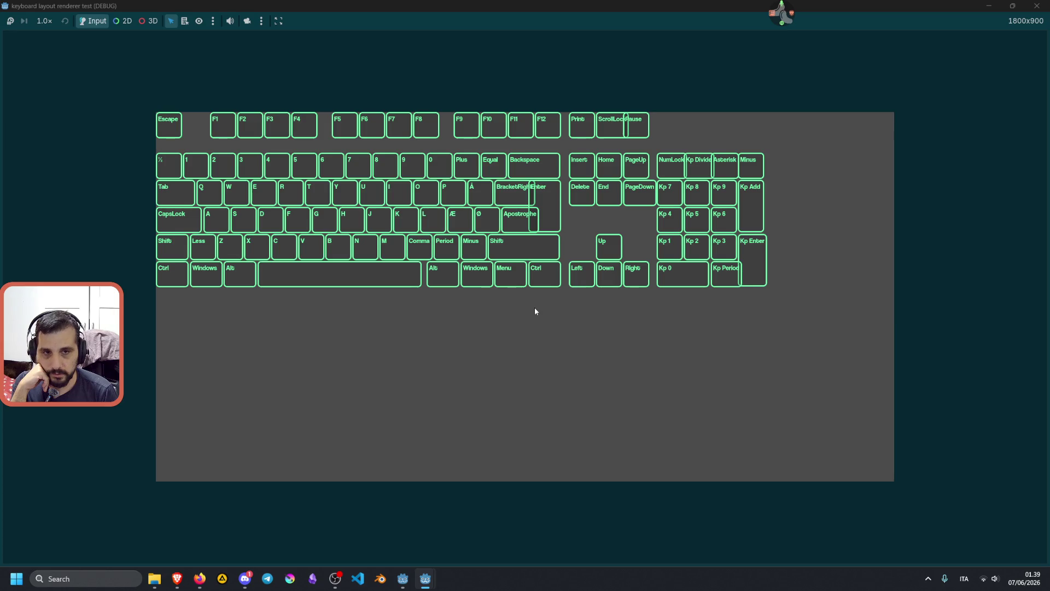
pyautogui.press('\\')
pyautogui.press('\\')
pyautogui.press('/')
pyautogui.press(',')
pyautogui.press(',')
pyautogui.press('.')
pyautogui.press('/')
pyautogui.press(',')
pyautogui.press('.')
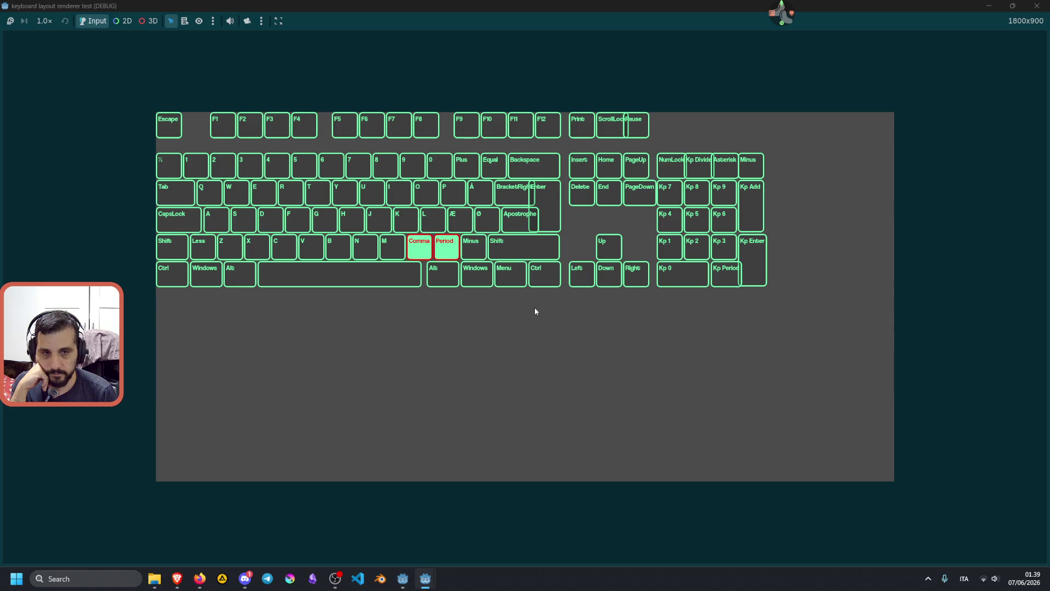
pyautogui.press('/')
pyautogui.press(',')
pyautogui.press('/')
pyautogui.press(',')
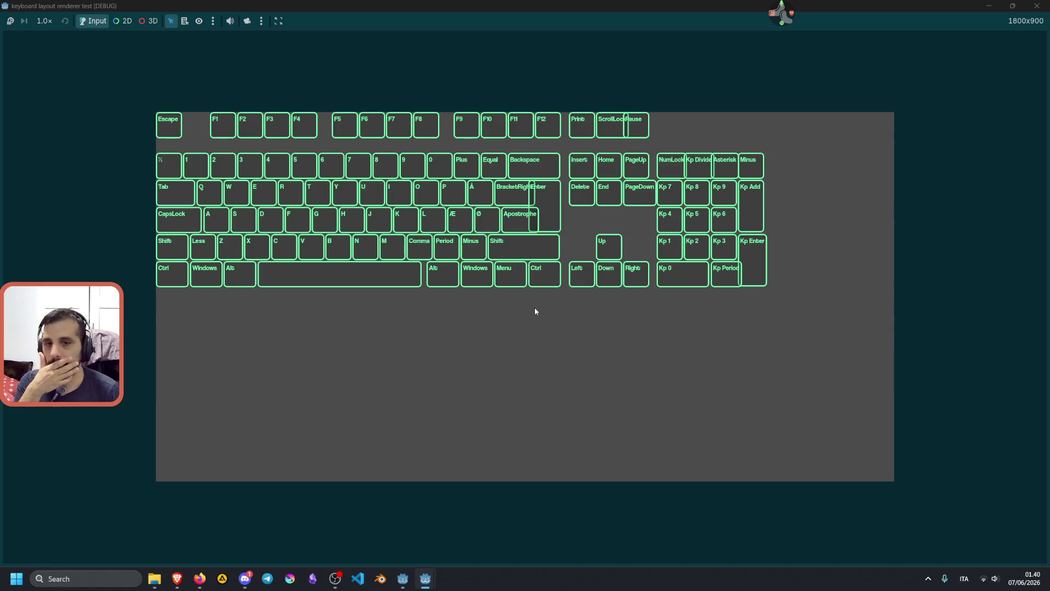
pyautogui.press('F8')
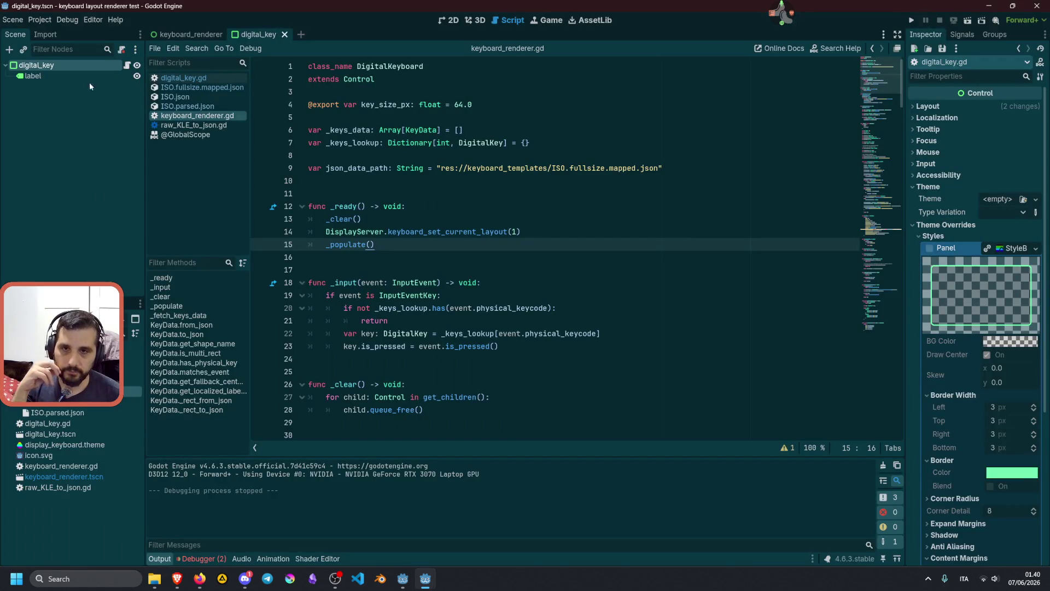
# Step: Turn on text clipping for the key label node and run the project again
pyautogui.click(60, 76)
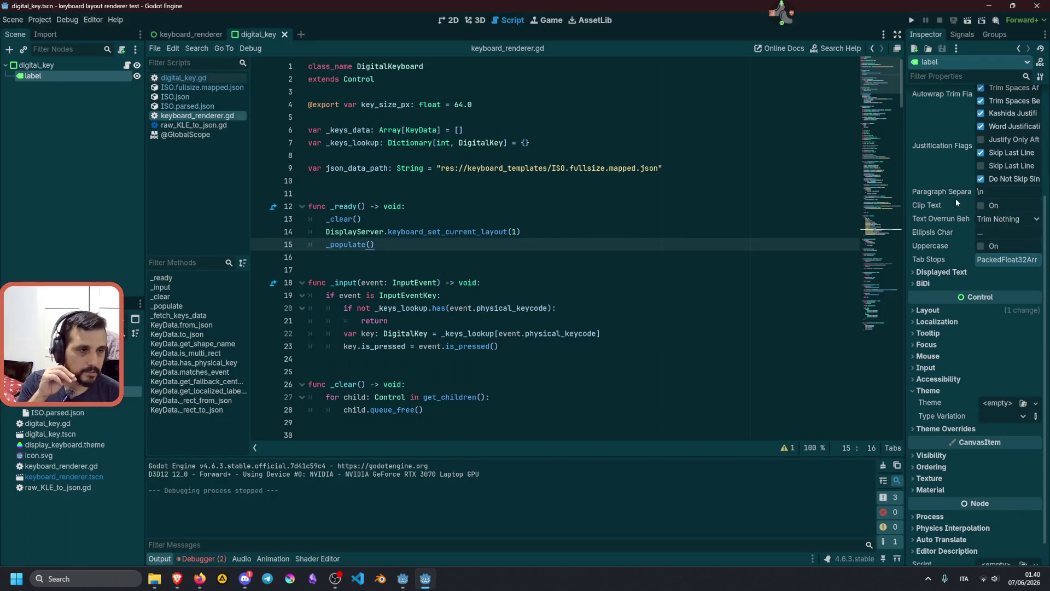
pyautogui.click(981, 205)
pyautogui.click(588, 218)
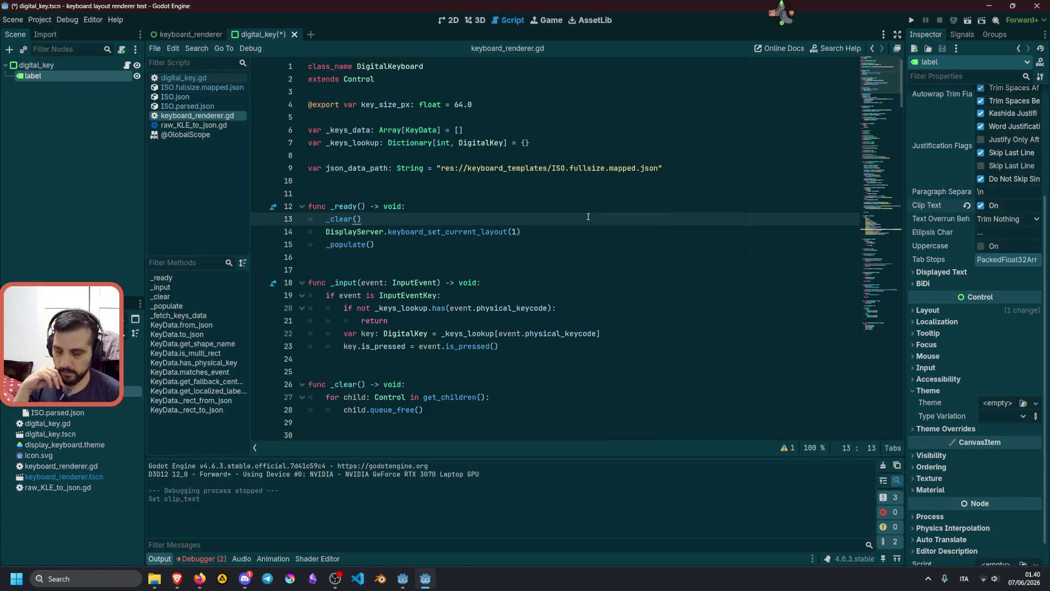
pyautogui.press('F5')
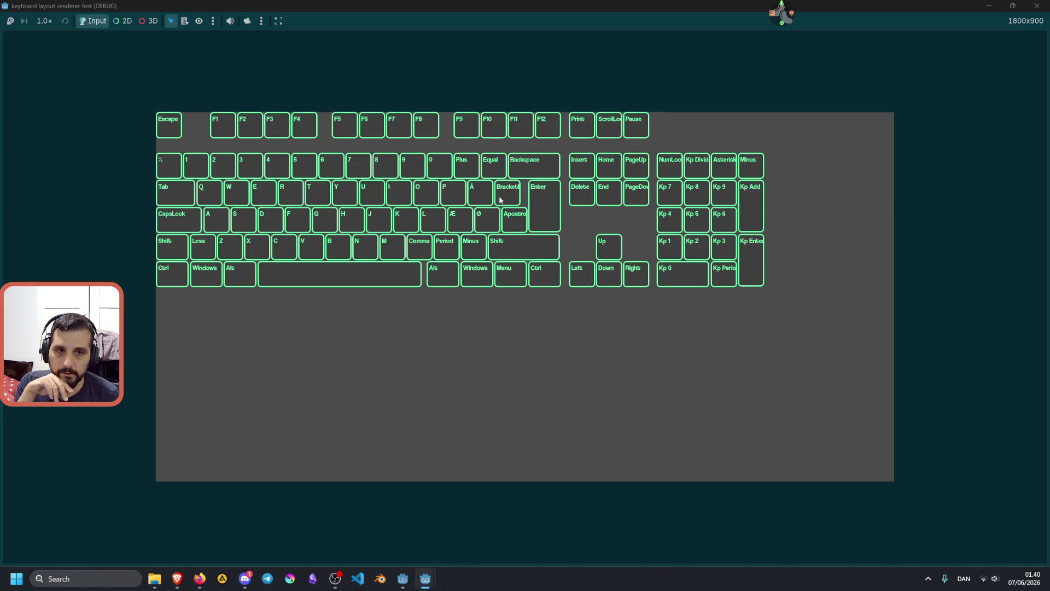
# Step: Press equal, Å, Enter, right Alt and W, D, C, A, S to check highlighting, then stop the scene
pyautogui.press('=')
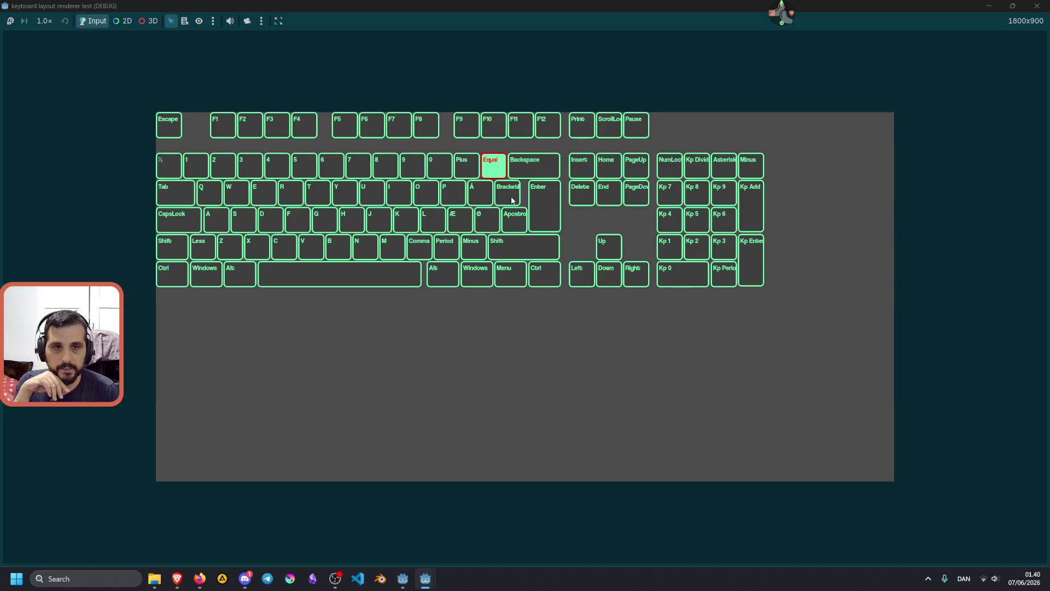
pyautogui.press('aring')
pyautogui.press('aring')
pyautogui.press('Return')
pyautogui.press('alt+KP_0')
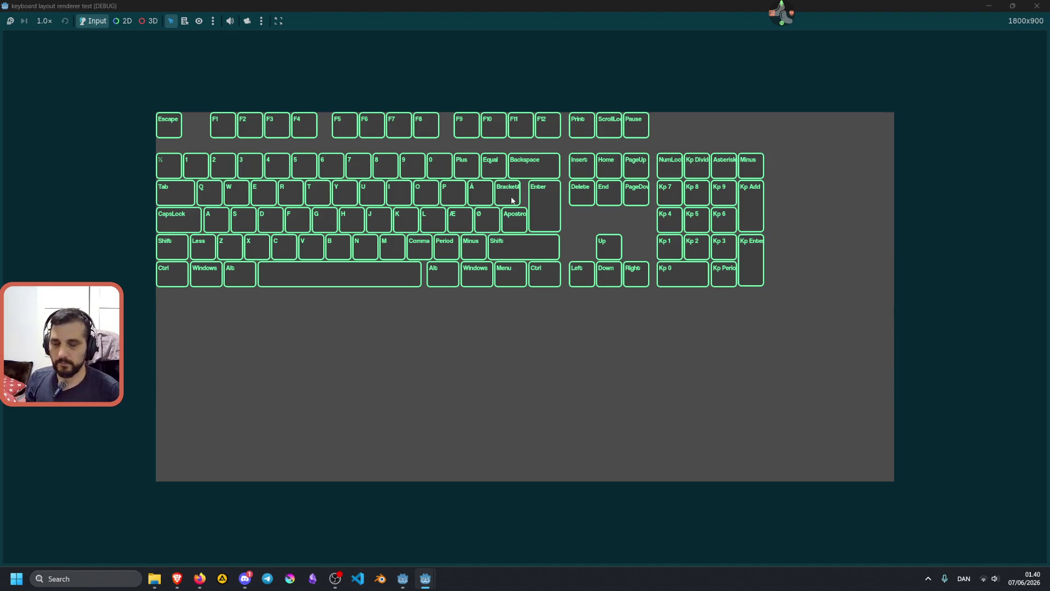
pyautogui.press('w')
pyautogui.press('d')
pyautogui.press('c')
pyautogui.press('a')
pyautogui.press('s')
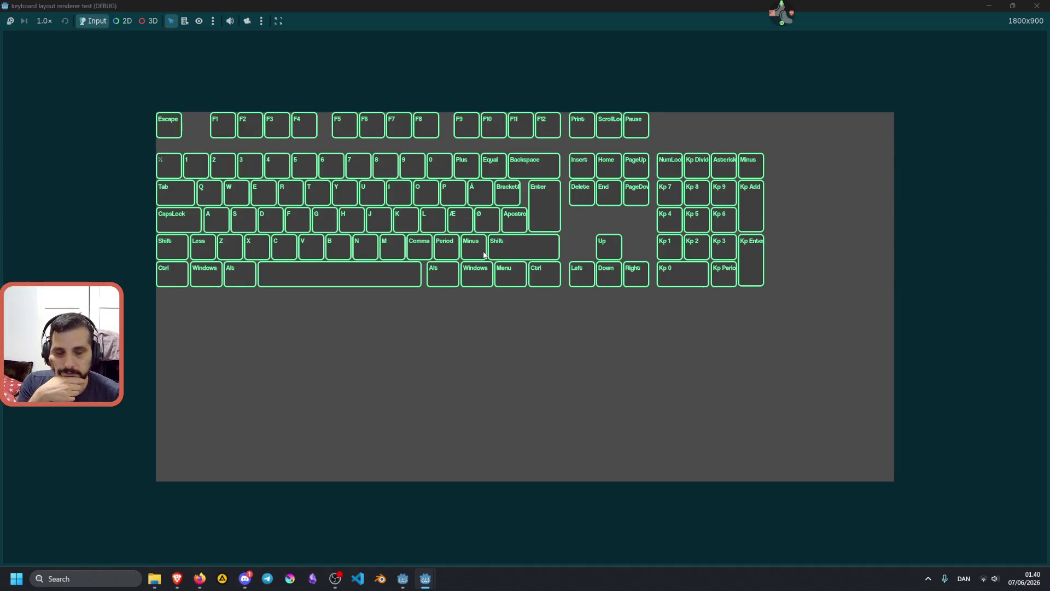
pyautogui.press('F8')
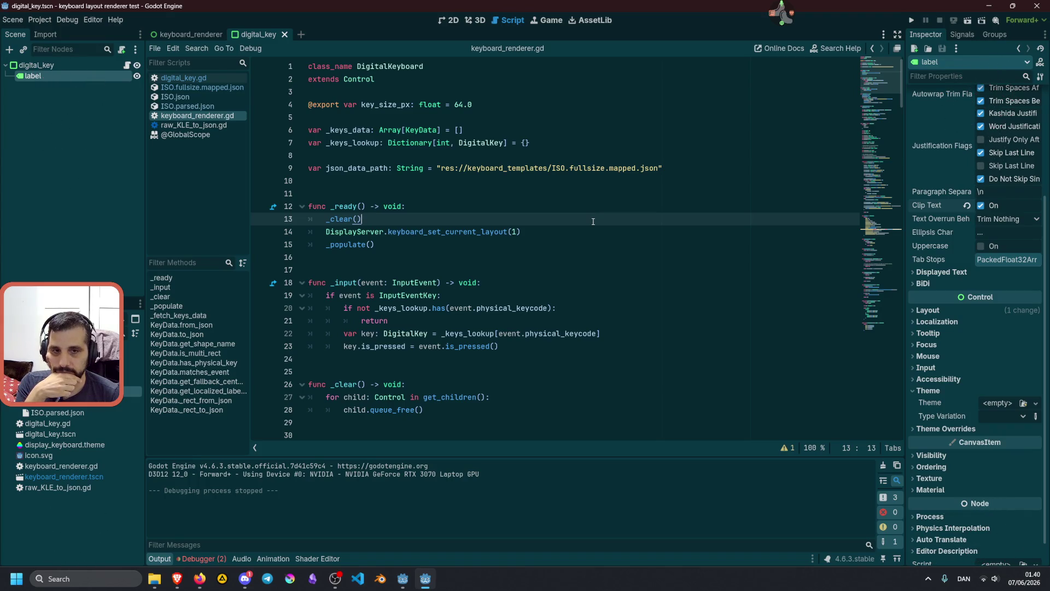
pyautogui.doubleClick(473, 231)
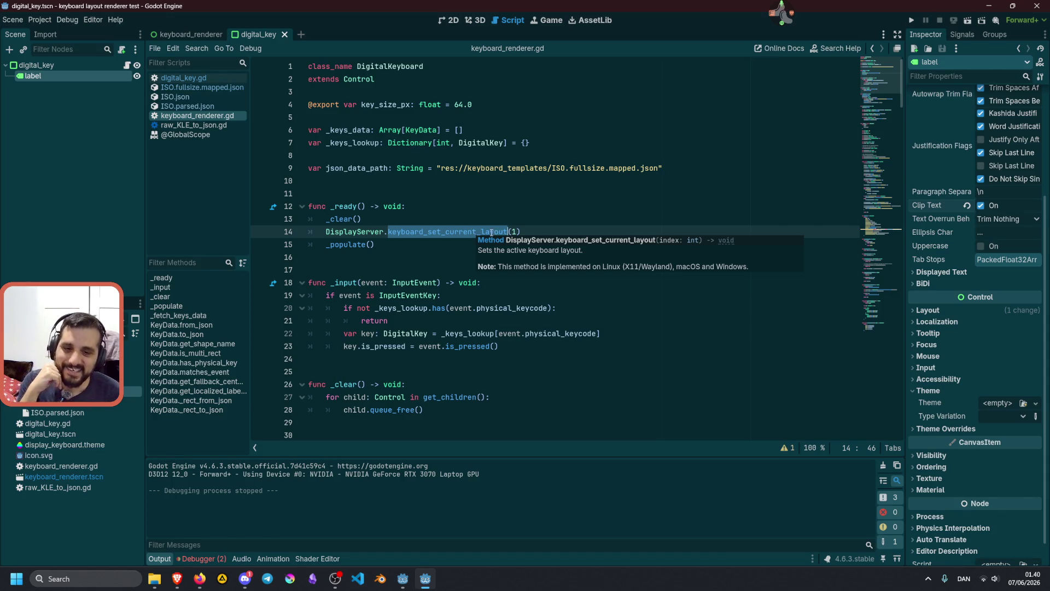
pyautogui.click(189, 572)
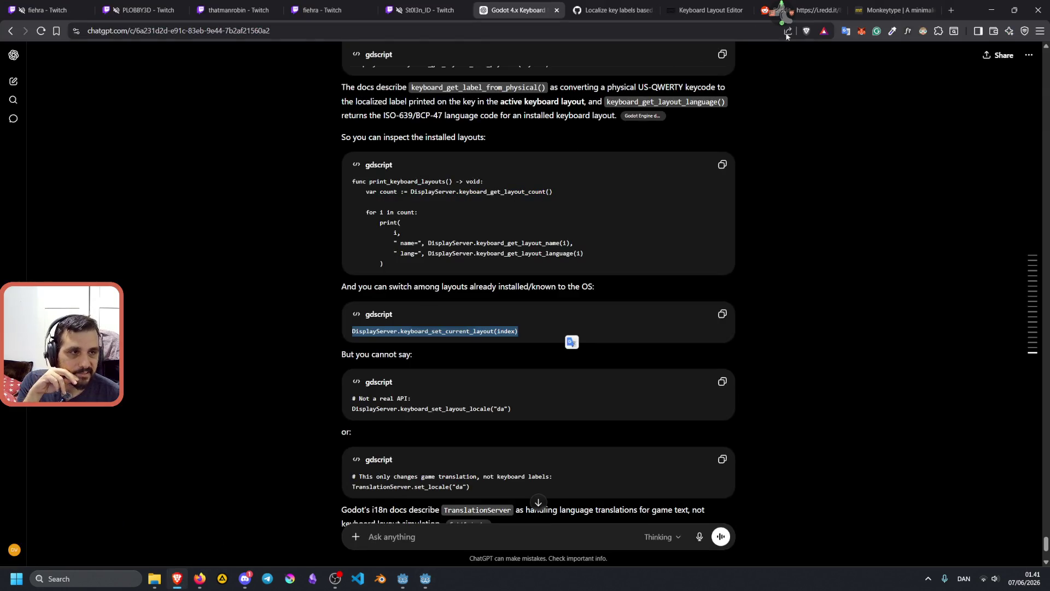
pyautogui.click(180, 573)
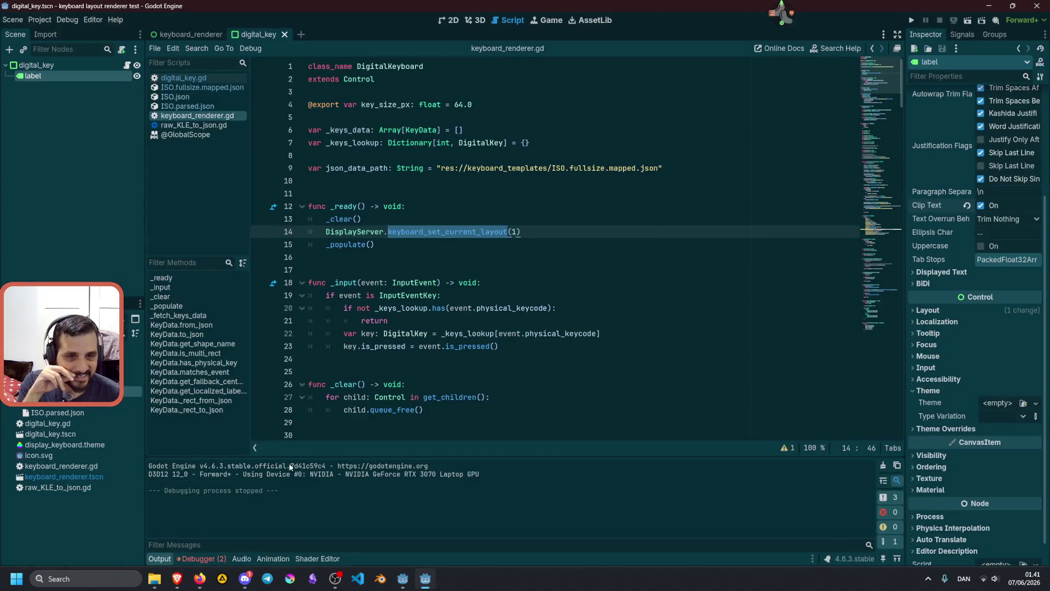
pyautogui.click(414, 323)
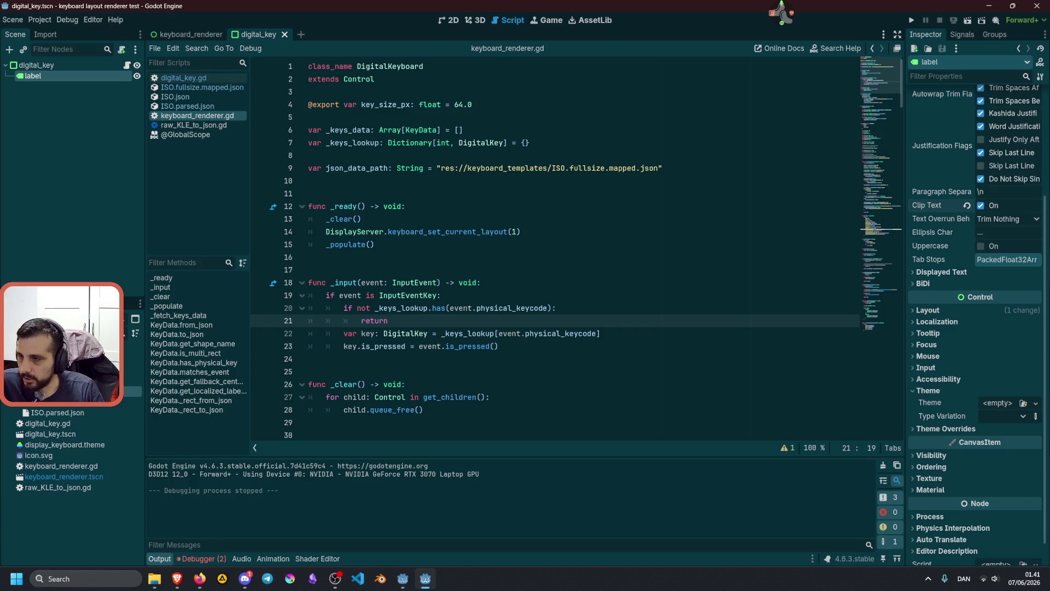
# Step: Leave Godot for the Brave browser and show the first tab's Twitch stream
pyautogui.hotkey('alt', 'Tab')
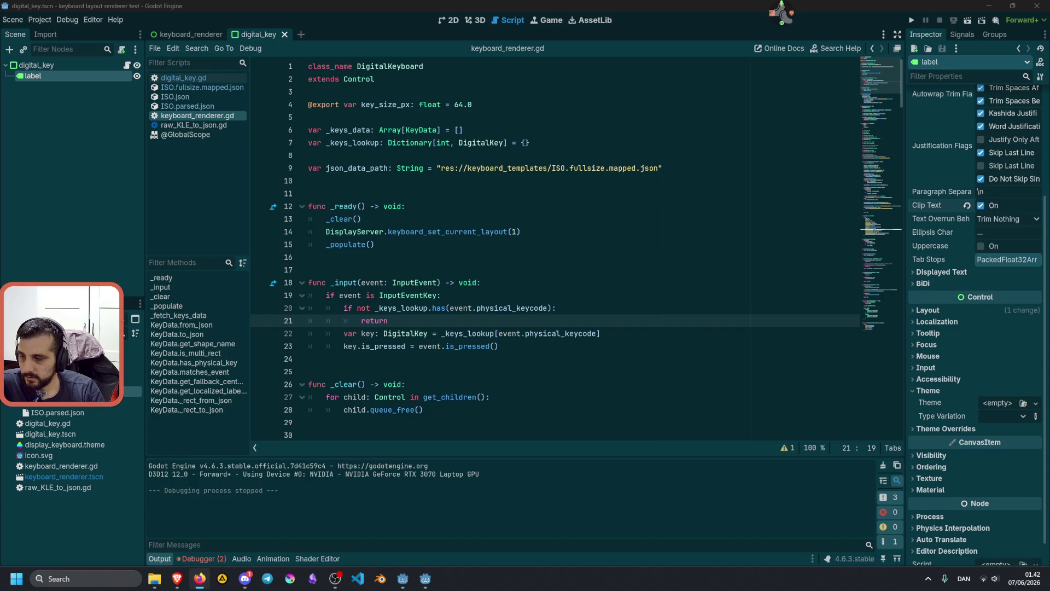
pyautogui.press('XF86AudioLowerVolume')
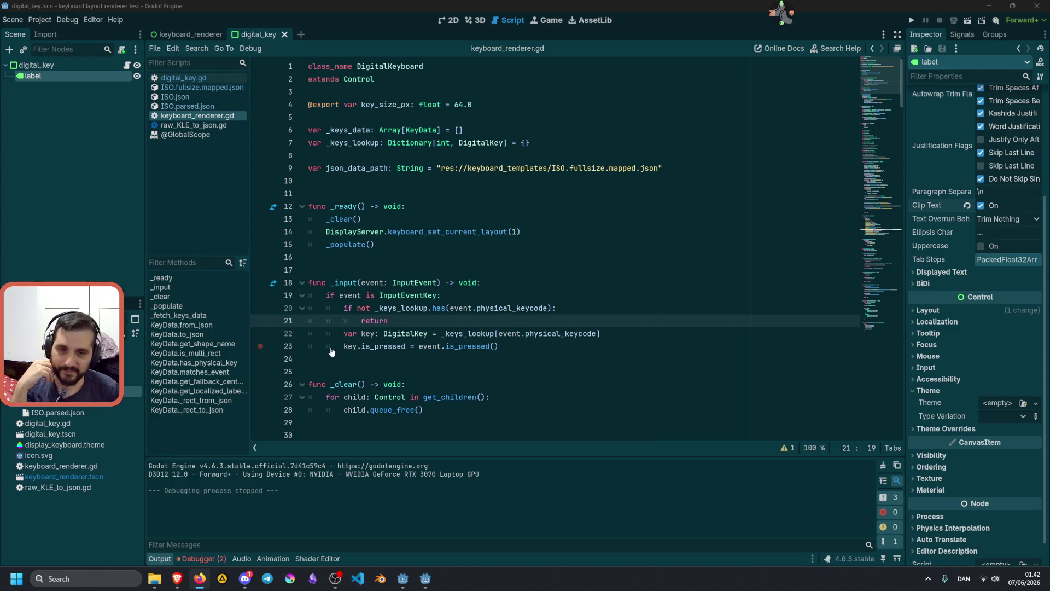
pyautogui.click(469, 333)
pyautogui.click(176, 579)
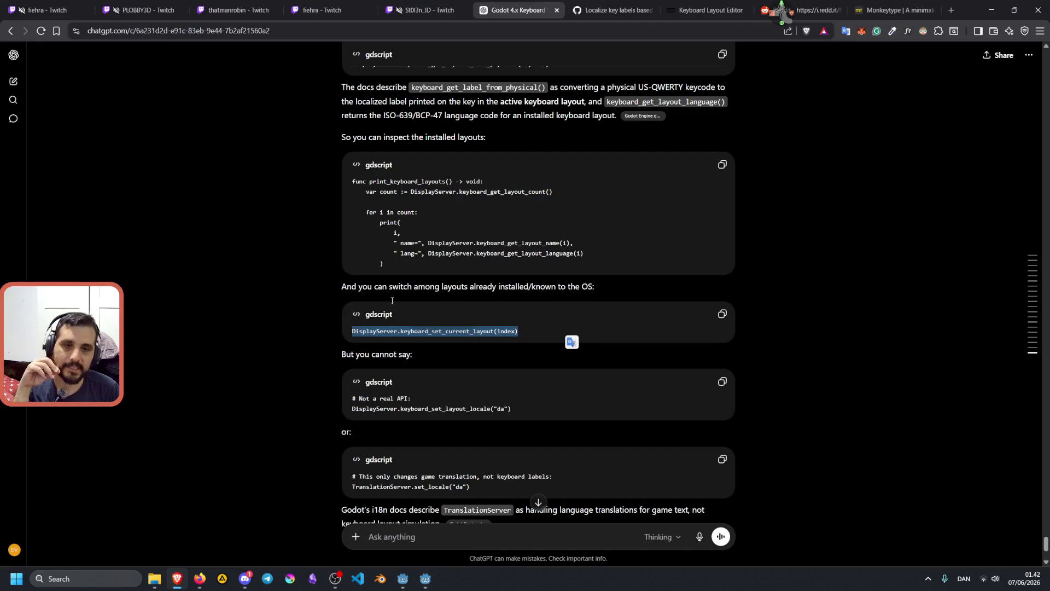
pyautogui.click(47, 10)
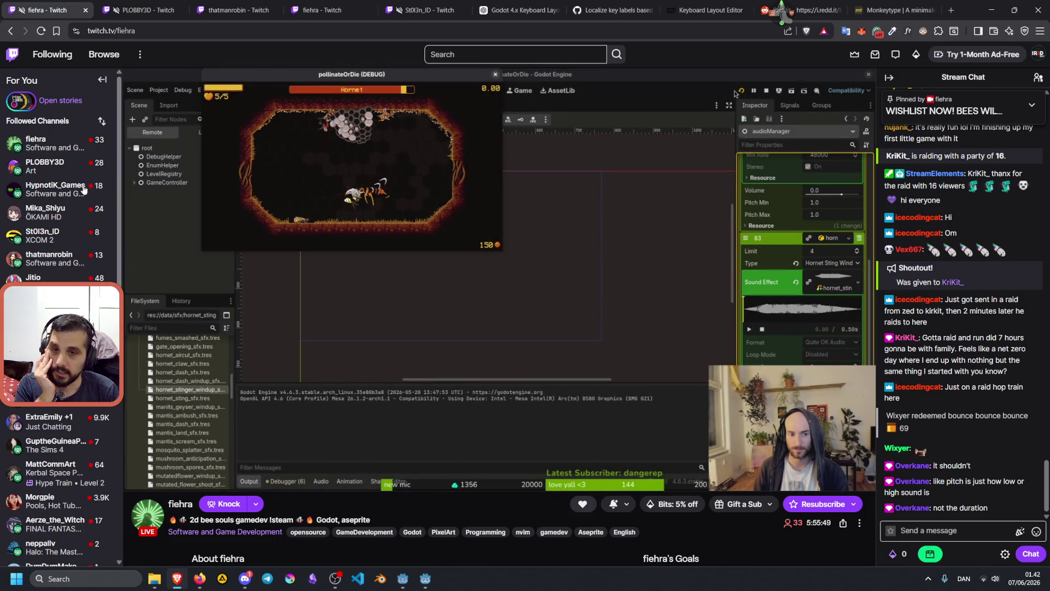
# Step: Open a followed channel streaming My Summer Car in a new tab and switch to it
pyautogui.moveTo(82, 190)
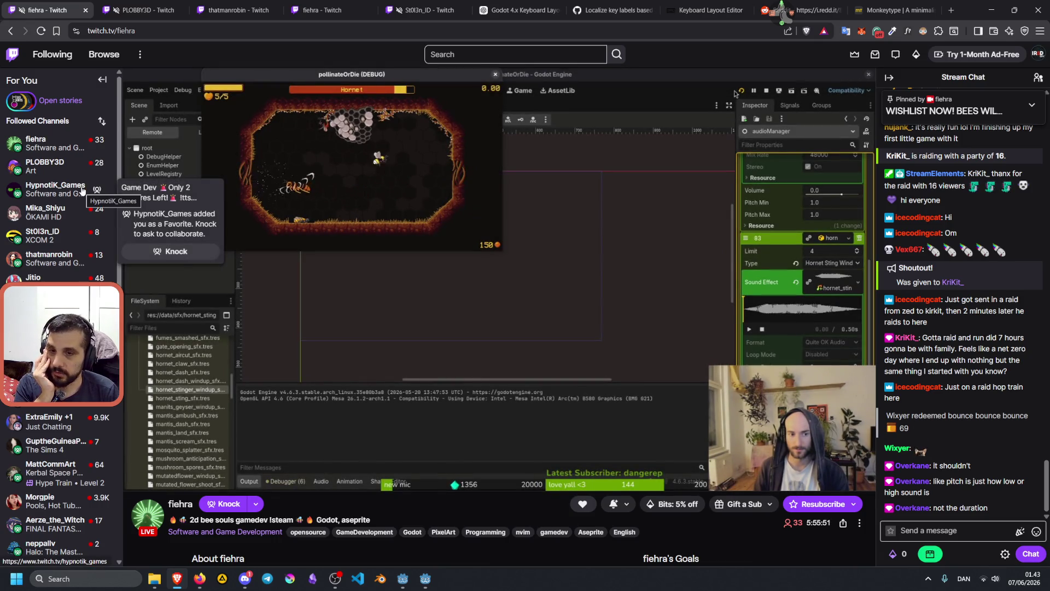
pyautogui.scroll(-2, 51, 383)
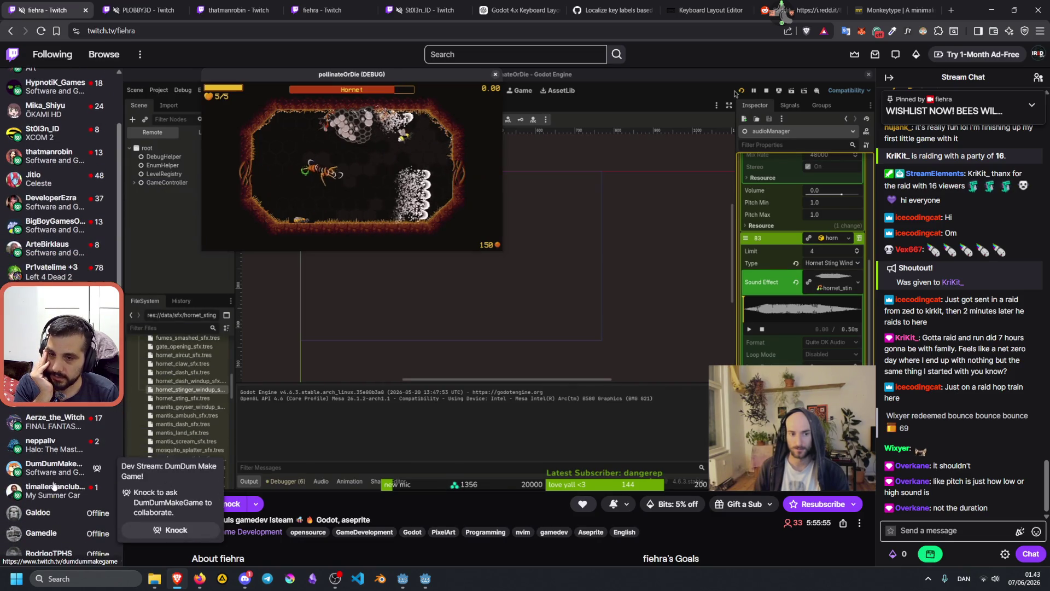
pyautogui.middleClick(53, 485)
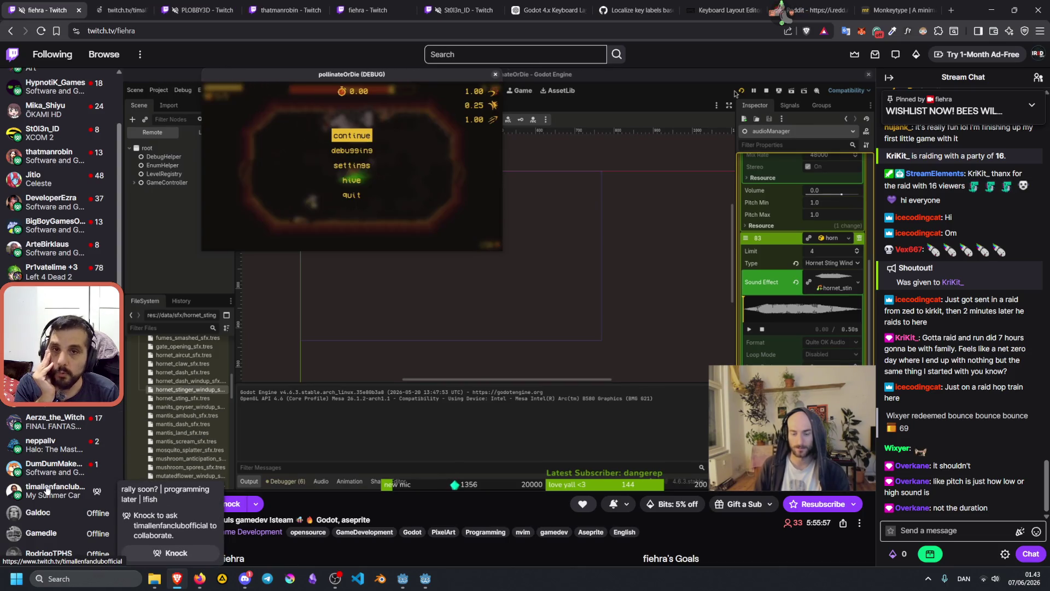
pyautogui.hotkey('ctrl', 'Tab')
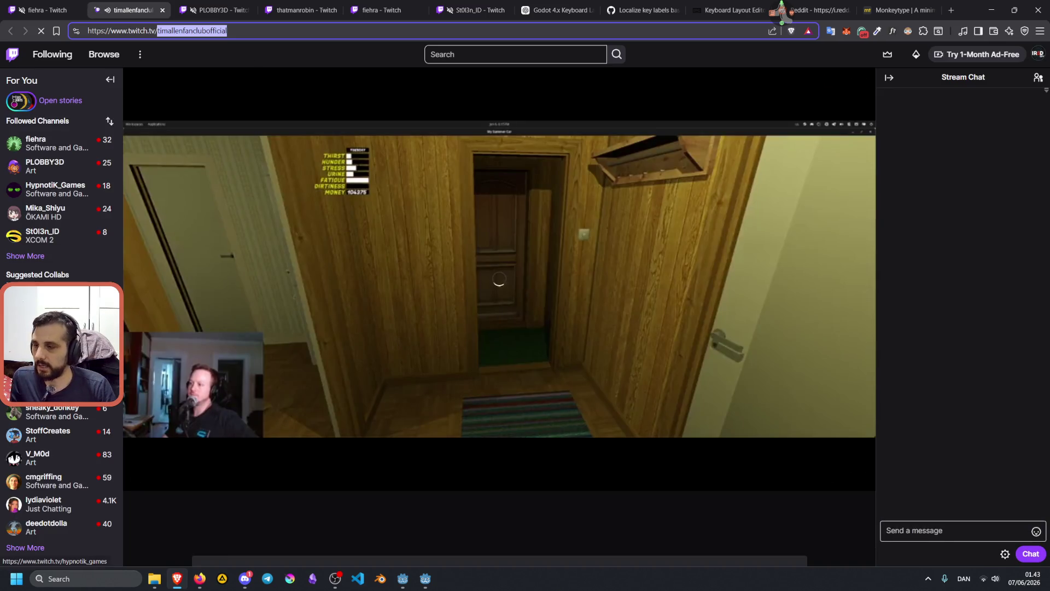
# Step: Select the new channel's name in the page address, then go to the Twitch bot dashboard
pyautogui.hotkey('alt', 'Tab')
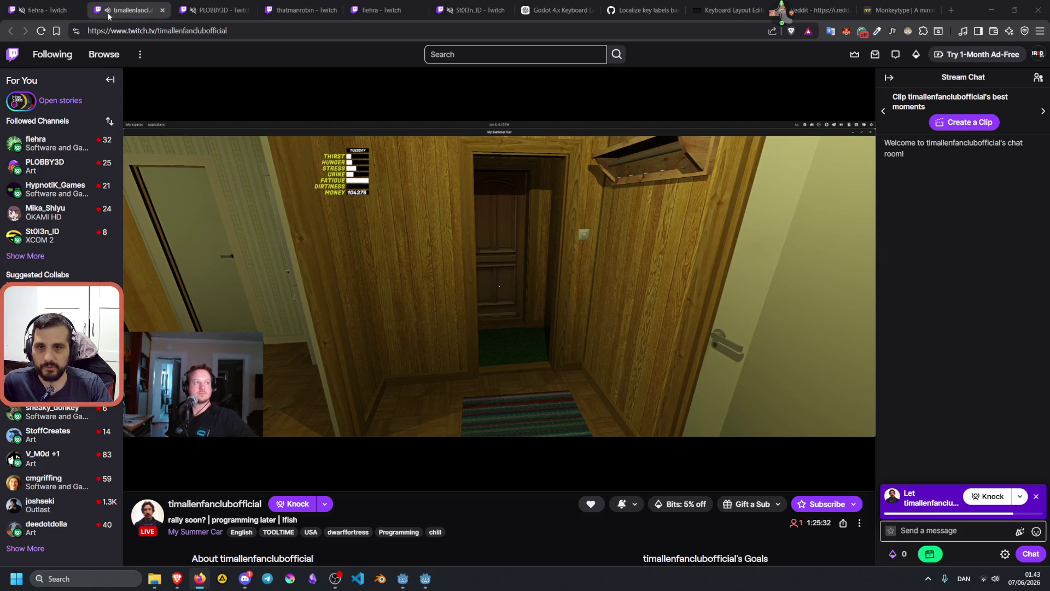
pyautogui.doubleClick(192, 31)
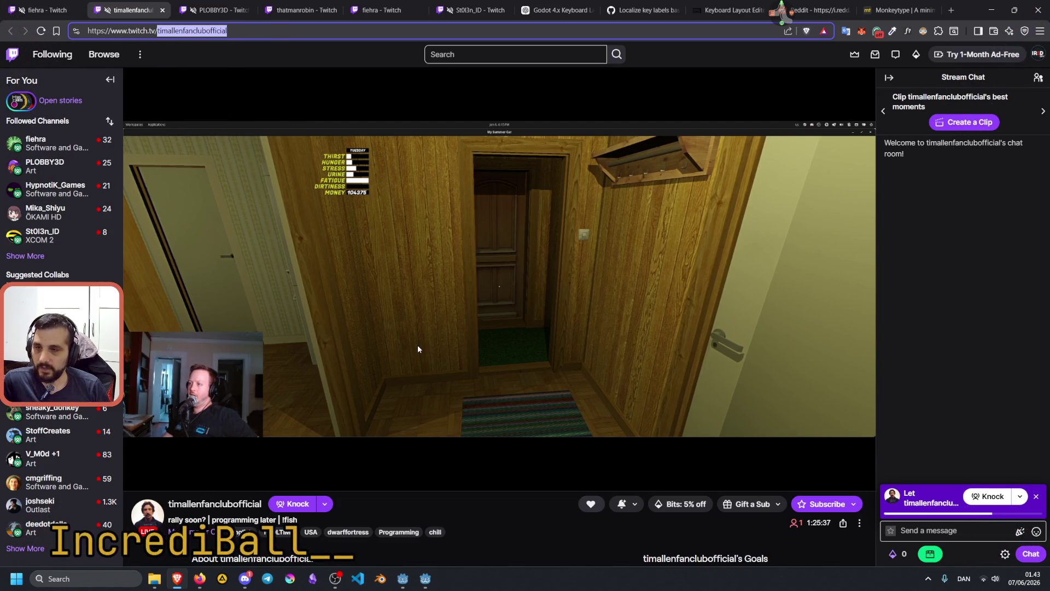
pyautogui.click(36, 256)
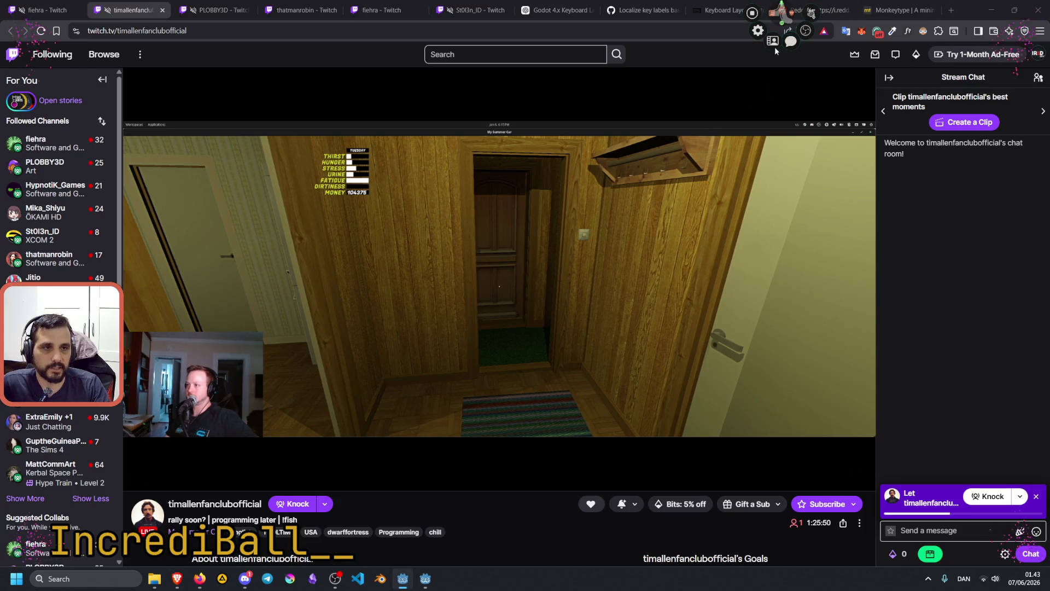
pyautogui.hotkey('alt', 'Tab')
# Step: Search the bot dashboard for the viewer's username, open their profile and stats, then close it
pyautogui.doubleClick(58, 13)
pyautogui.write('Incred')
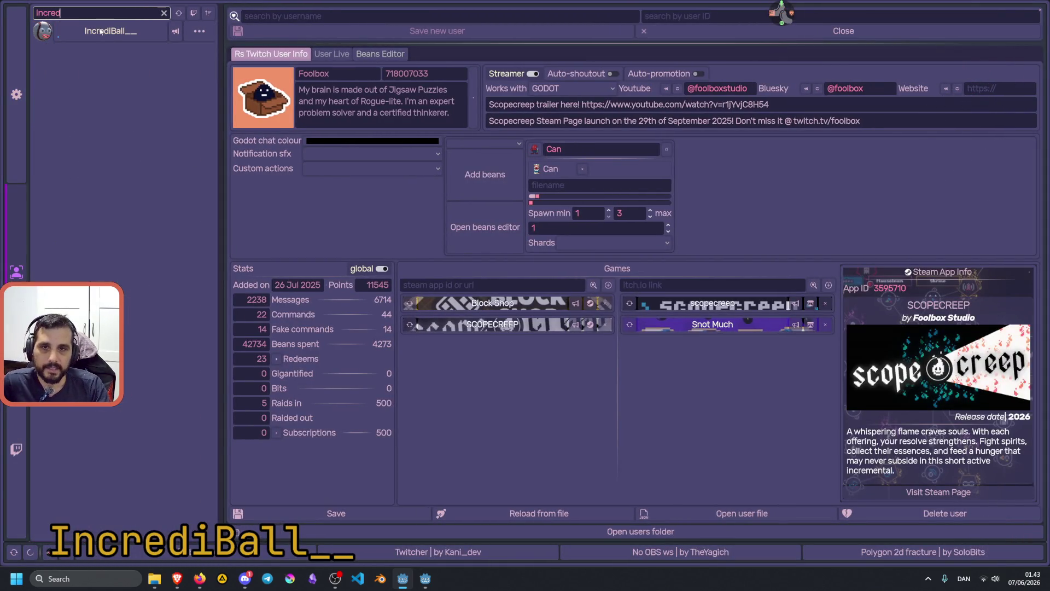
pyautogui.click(173, 34)
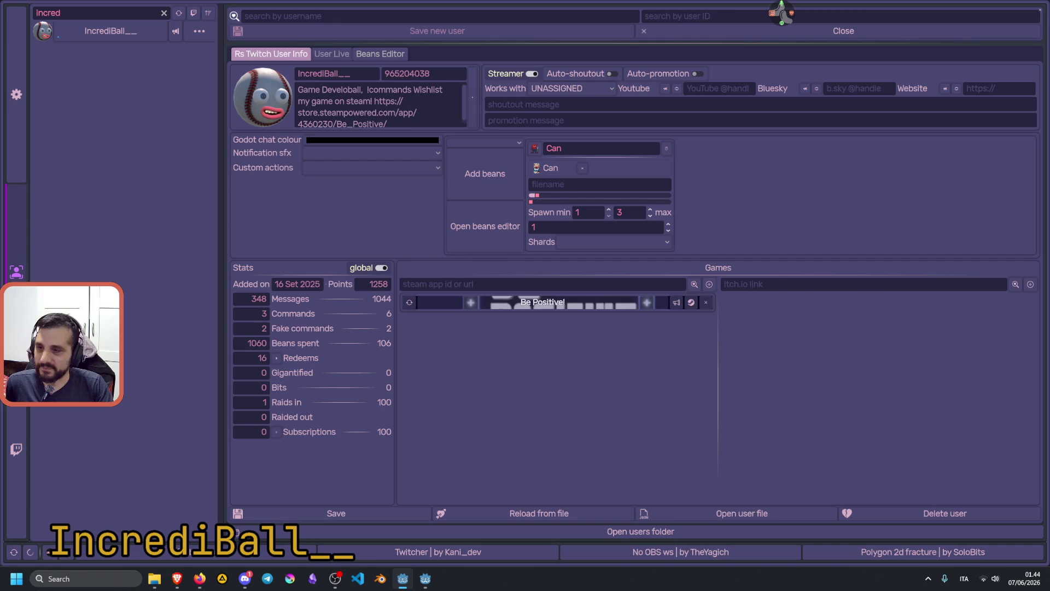
pyautogui.click(1039, 10)
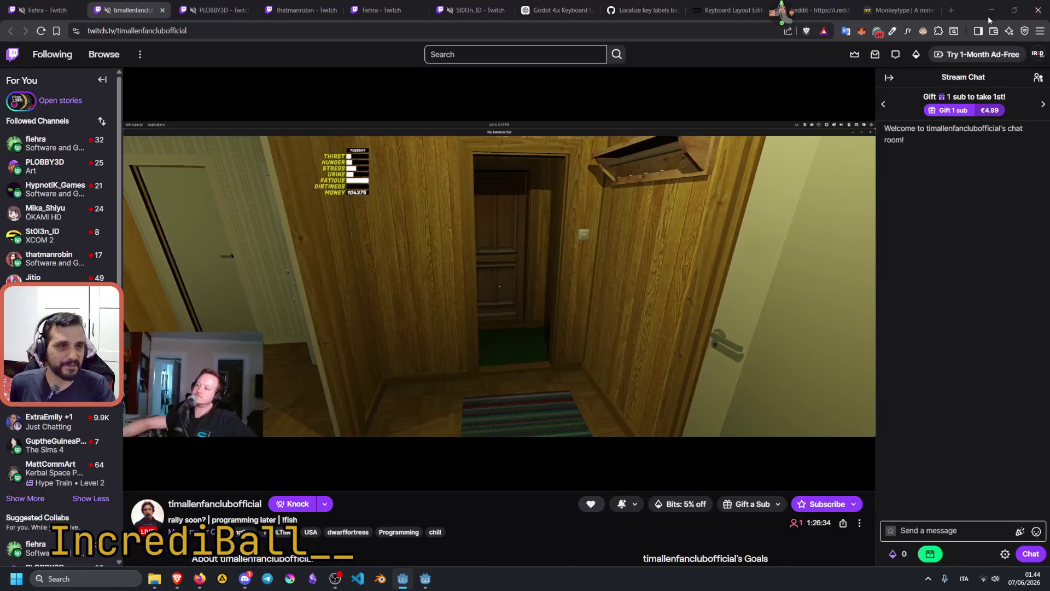
# Step: Switch the overlay to the Stream Ending scene with Raids, Cheers and Subscriptions sections
pyautogui.click(729, 22)
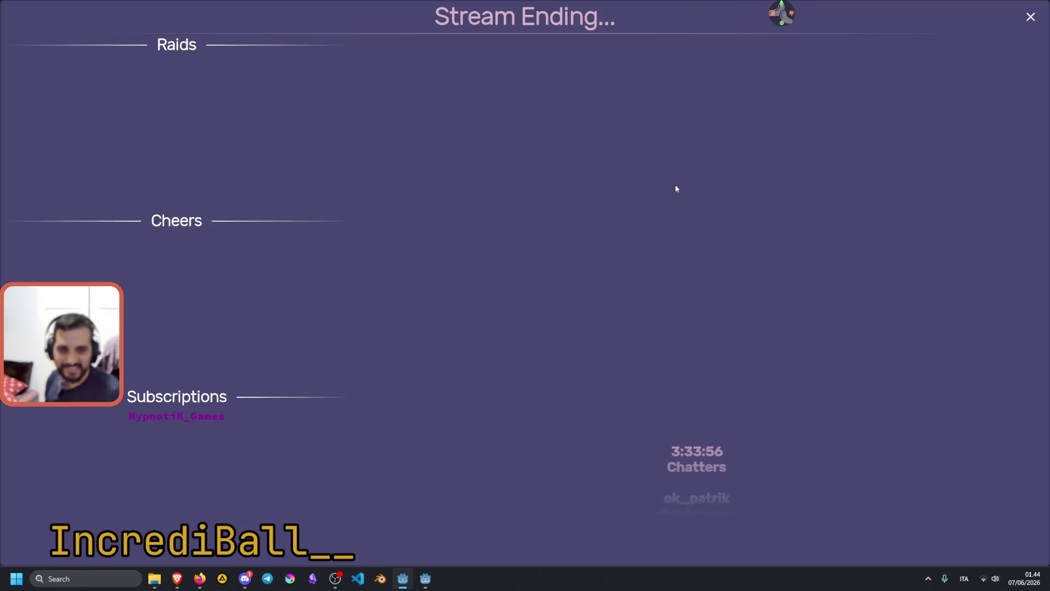